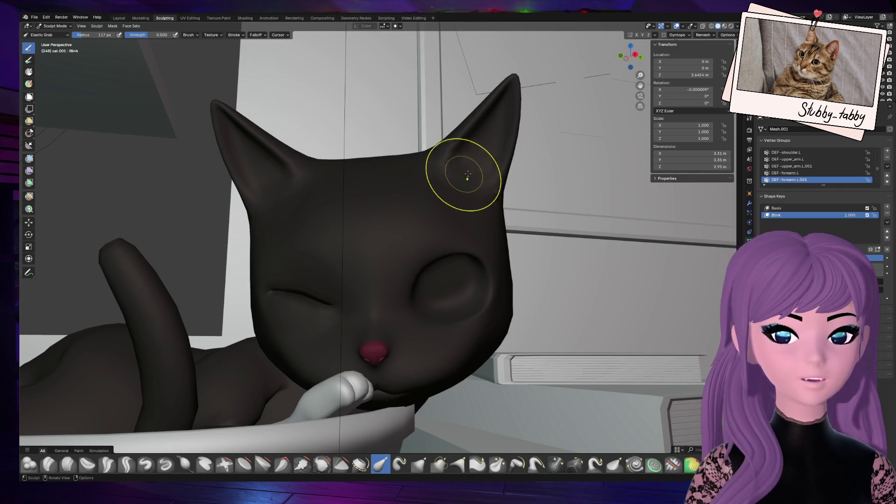
# - Unhide the cat's green eyeball and switch the cat mesh into Edit Mode
pyautogui.hotkey('ctrl', 'z')
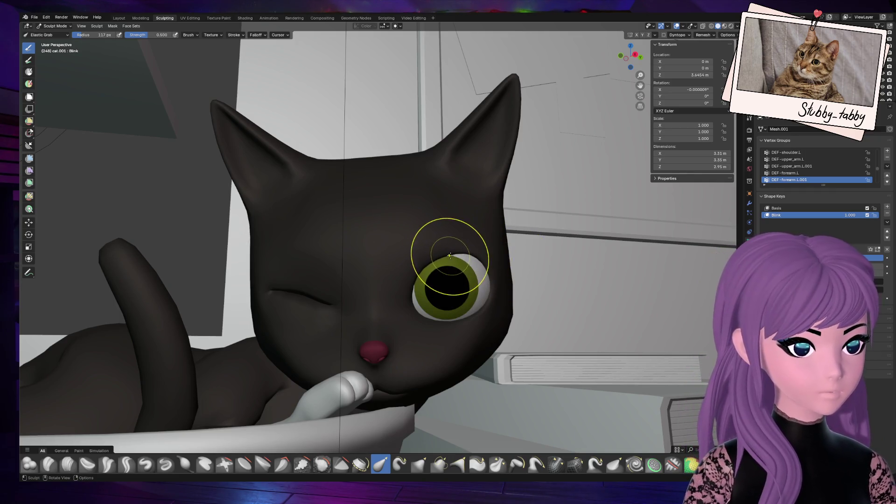
pyautogui.moveTo(443, 256)
pyautogui.mouseDown()
pyautogui.moveTo(465, 285)
pyautogui.moveTo(503, 282)
pyautogui.mouseUp()
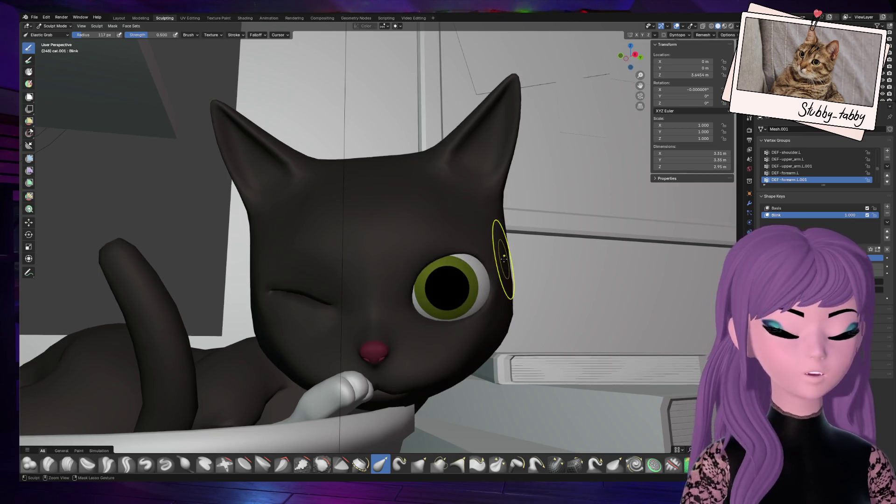
pyautogui.click(55, 29)
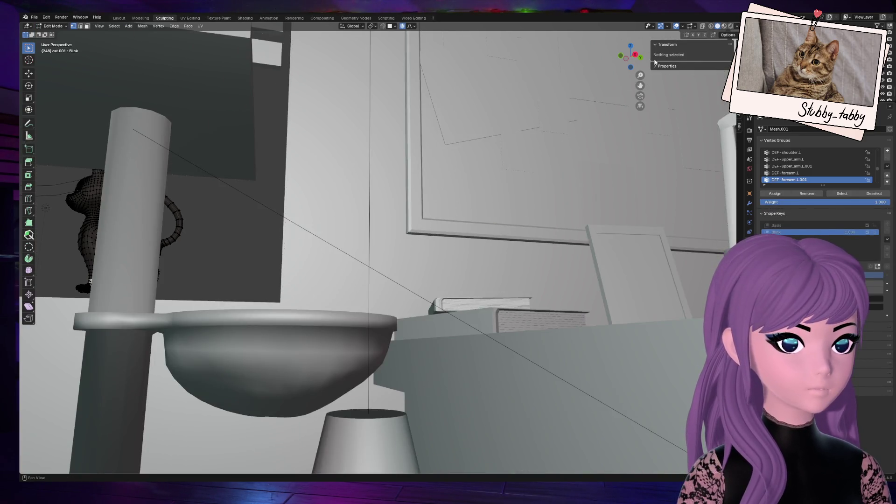
# - Select the whole cat mesh and isolate it from the room in local view
pyautogui.keyDown('shift'); pyautogui.moveTo(654, 63); pyautogui.dragTo(622, 62, button='middle'); pyautogui.keyUp('shift')
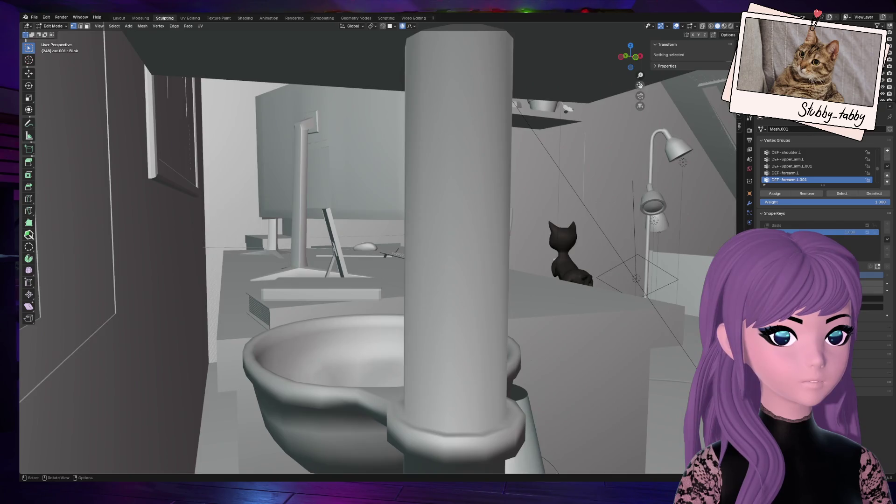
pyautogui.moveTo(639, 84); pyautogui.dragTo(639, 84)
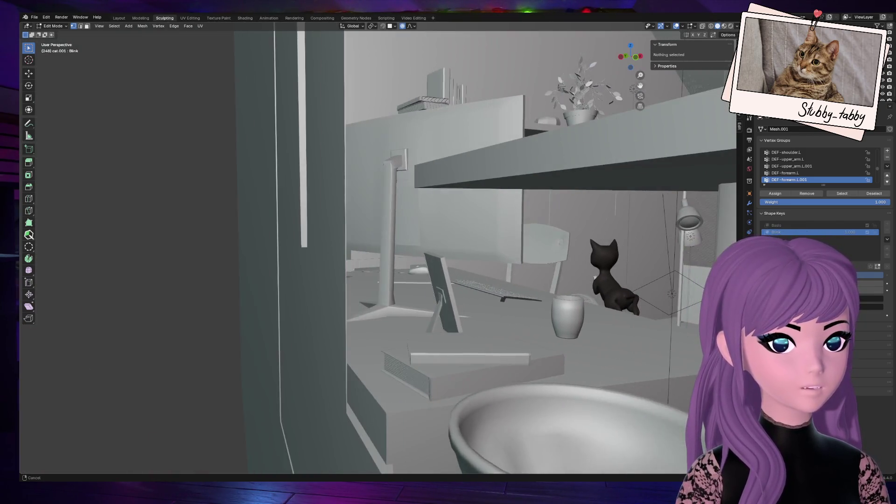
pyautogui.moveTo(639, 84); pyautogui.dragTo(639, 84)
pyautogui.scroll(-5, 242, 225)
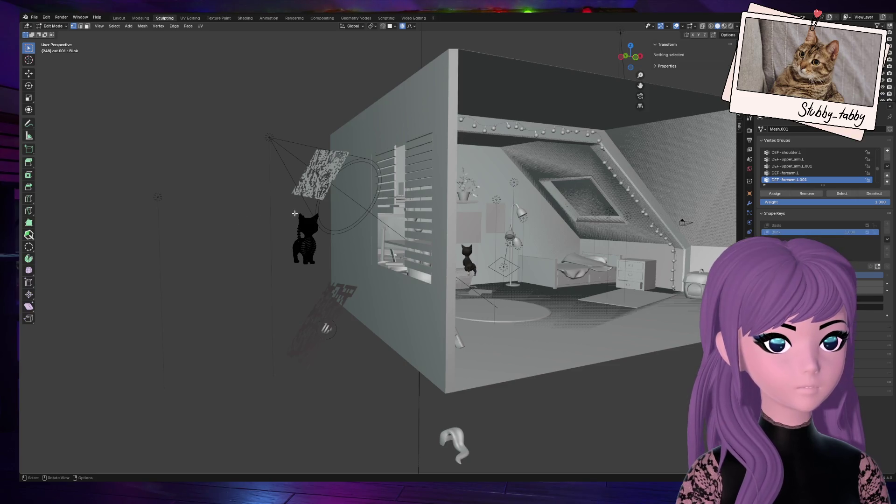
pyautogui.press('l')
pyautogui.press('KP_Decimal')
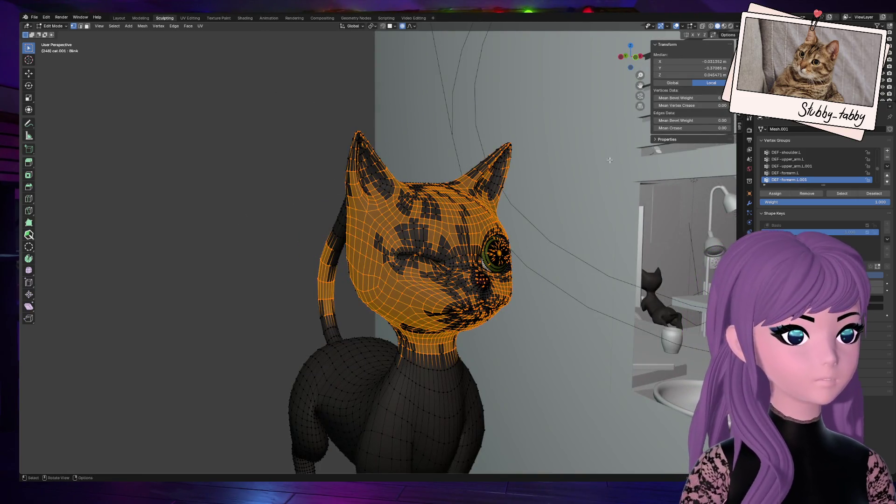
pyautogui.press('KP_Divide')
pyautogui.scroll(5, 427, 285)
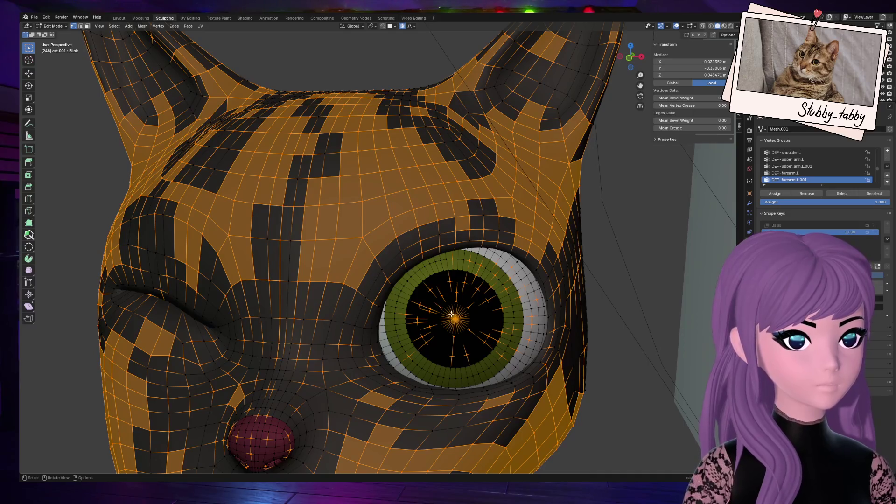
# - Grow a selection from the eye centre over the eyeball, hide it and view the head from the front
pyautogui.click(437, 315)
pyautogui.press('ctrl+KP_Add')
pyautogui.press('ctrl+KP_Add')
pyautogui.press('ctrl+KP_Add')
pyautogui.press('ctrl+KP_Add')
pyautogui.press('ctrl+KP_Add')
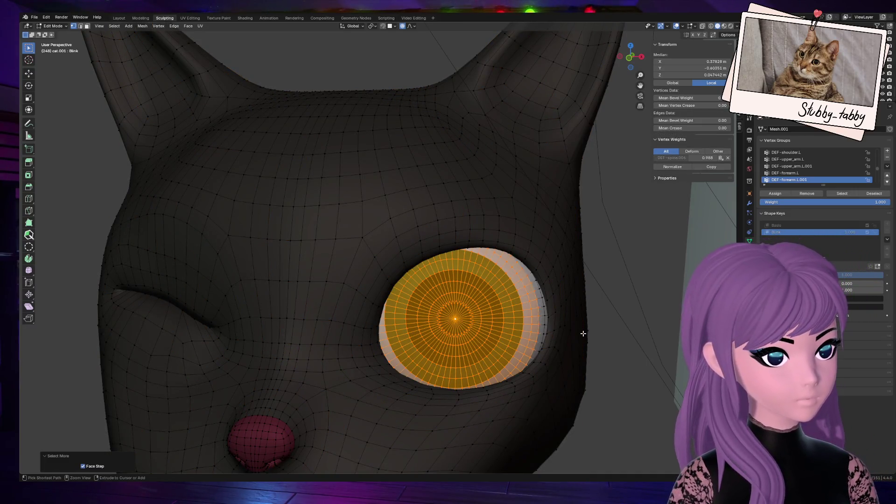
pyautogui.press('ctrl+KP_Add')
pyautogui.press('h')
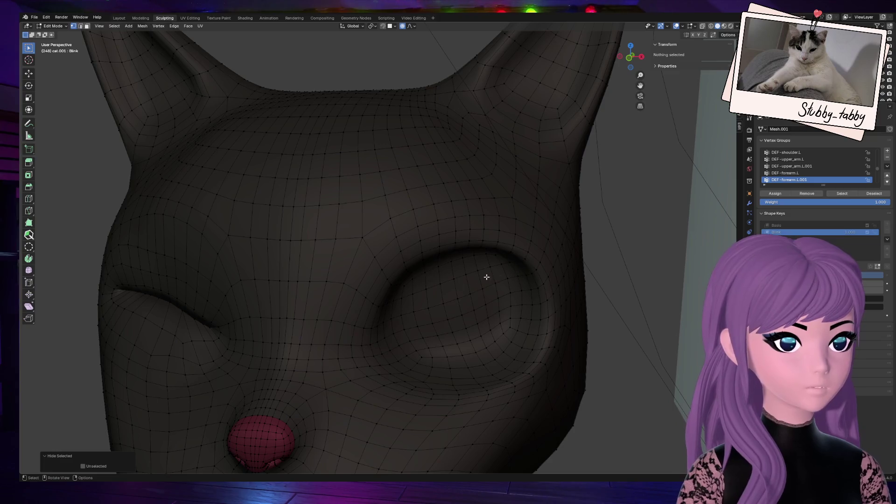
pyautogui.scroll(5, 486, 277)
pyautogui.scroll(-3, 429, 138)
pyautogui.scroll(-4, 429, 138)
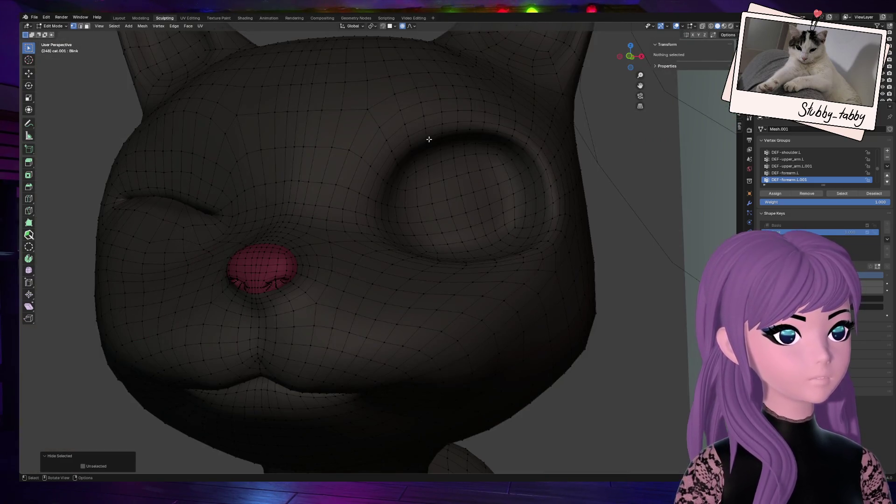
pyautogui.click(629, 57)
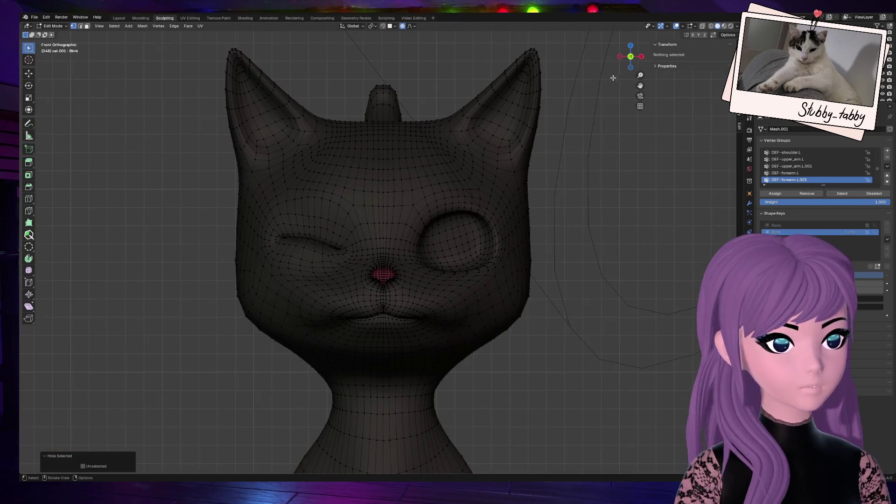
pyautogui.scroll(2, 565, 166)
pyautogui.scroll(-1, 566, 166)
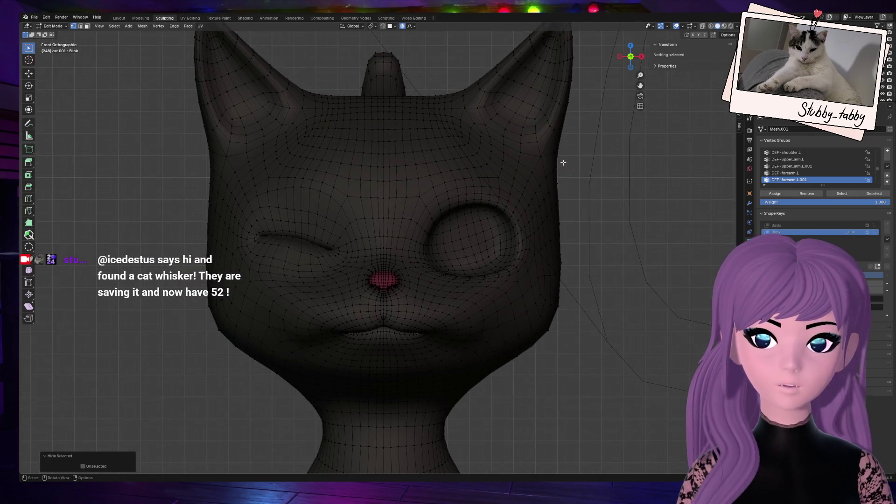
# - Pick individual vertices and an edge on the eye socket rim while orbiting the head
pyautogui.click(466, 238)
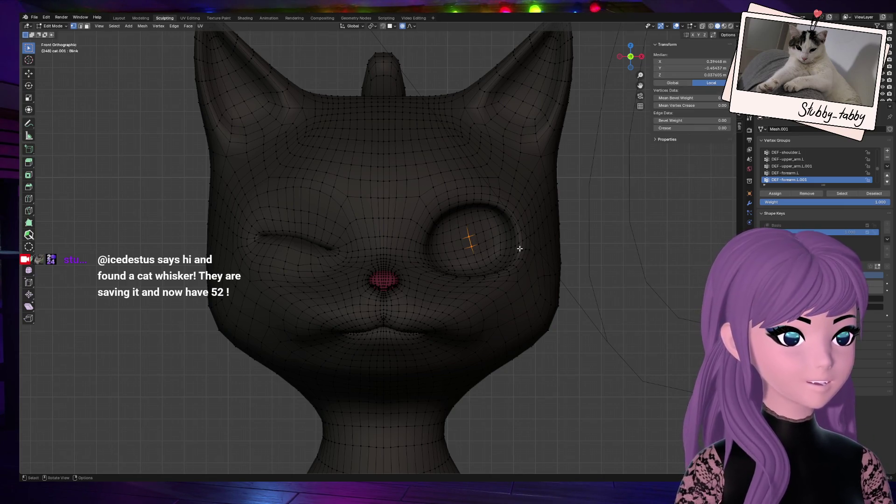
pyautogui.click(467, 239)
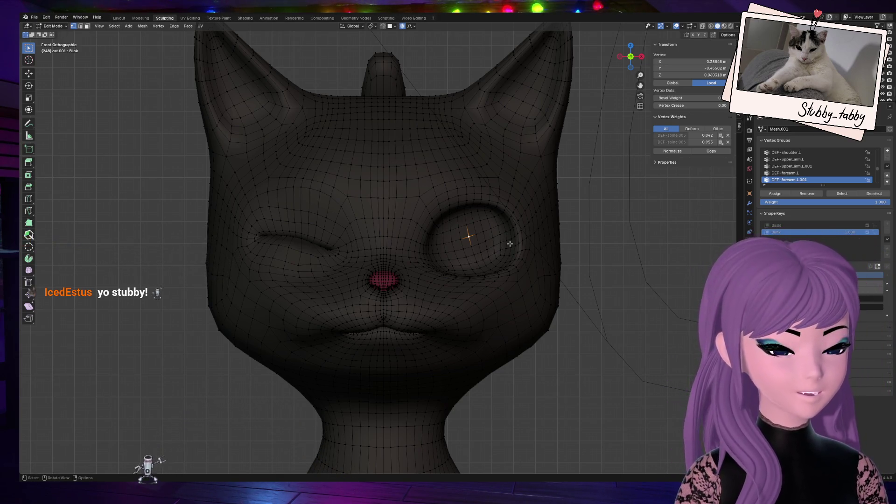
pyautogui.scroll(5, 481, 118)
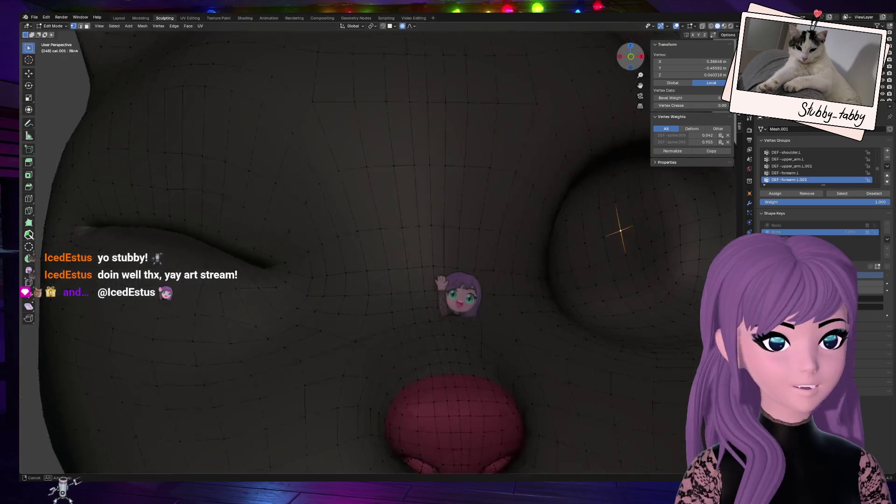
pyautogui.moveTo(481, 118); pyautogui.dragTo(498, 186, button='middle')
pyautogui.scroll(-5, 498, 186)
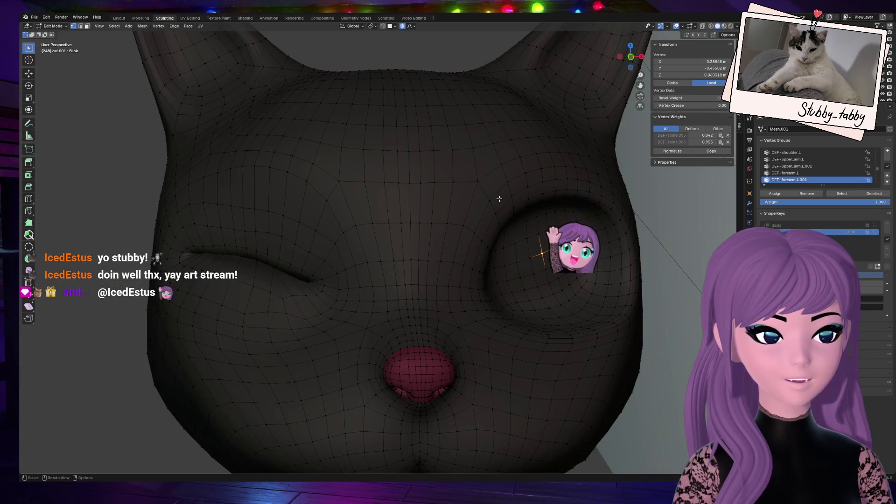
pyautogui.moveTo(498, 186); pyautogui.dragTo(366, 244, button='middle')
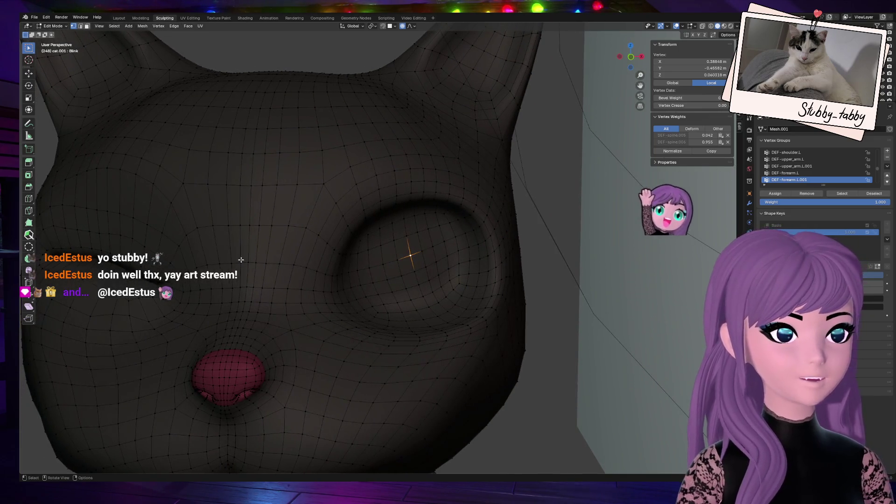
pyautogui.click(379, 212)
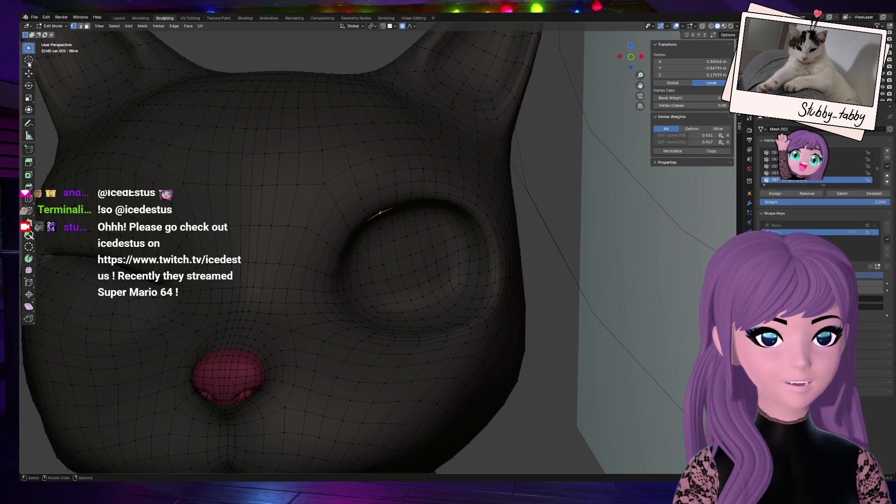
# - Switch to circle selection and paint a ring of eyelid geometry around the socket in front view
pyautogui.moveTo(28, 48); pyautogui.dragTo(61, 78)
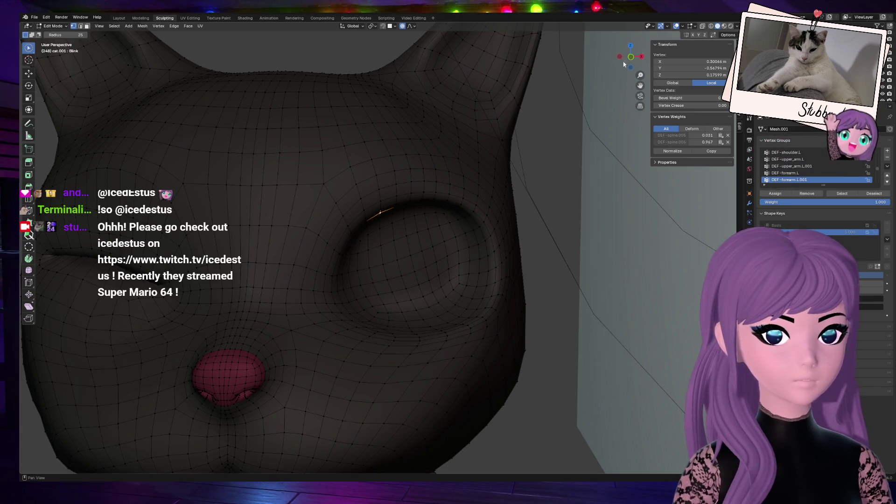
pyautogui.click(628, 62)
pyautogui.click(628, 59)
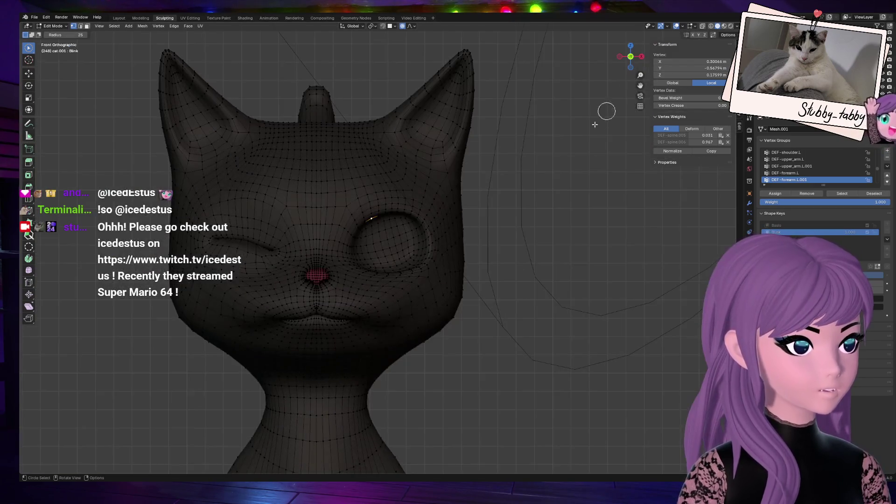
pyautogui.moveTo(340, 236)
pyautogui.mouseDown()
pyautogui.moveTo(424, 224)
pyautogui.moveTo(366, 223)
pyautogui.moveTo(413, 205)
pyautogui.moveTo(355, 254)
pyautogui.moveTo(419, 261)
pyautogui.moveTo(428, 242)
pyautogui.moveTo(420, 214)
pyautogui.moveTo(468, 306)
pyautogui.mouseUp()
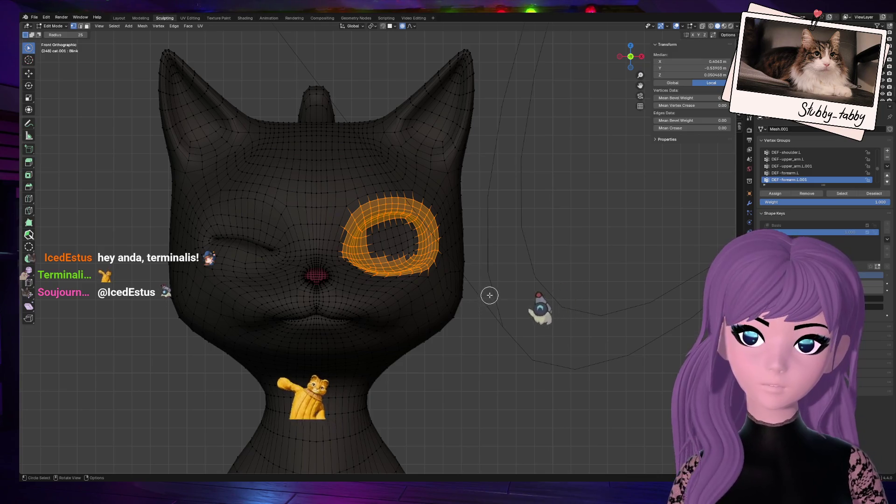
pyautogui.scroll(1, 432, 274)
# - Undo a stray patch and circle-select extra faces along the lower-left of the eyelid ring
pyautogui.click(417, 261)
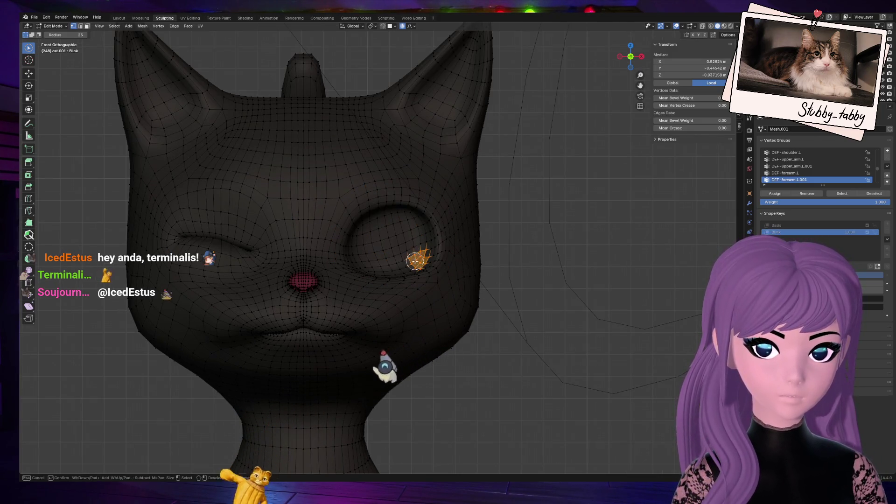
pyautogui.hotkey('ctrl', 'z')
pyautogui.press('c')
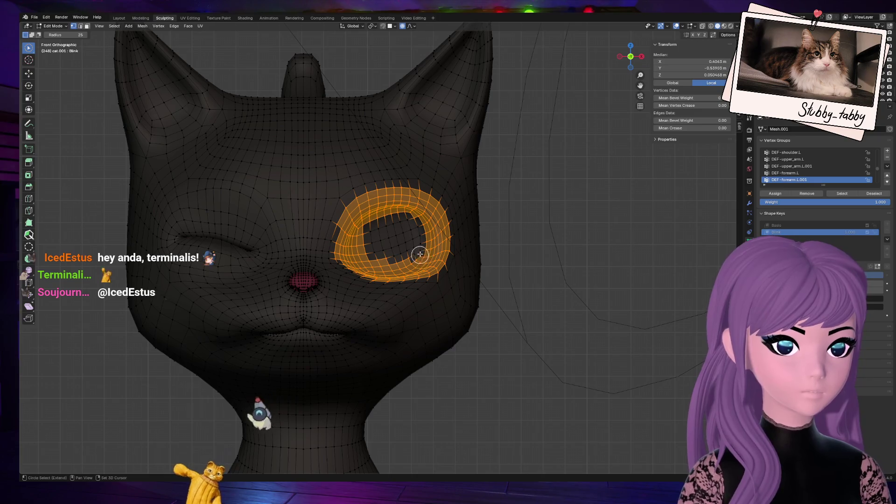
pyautogui.moveTo(427, 236); pyautogui.dragTo(410, 267)
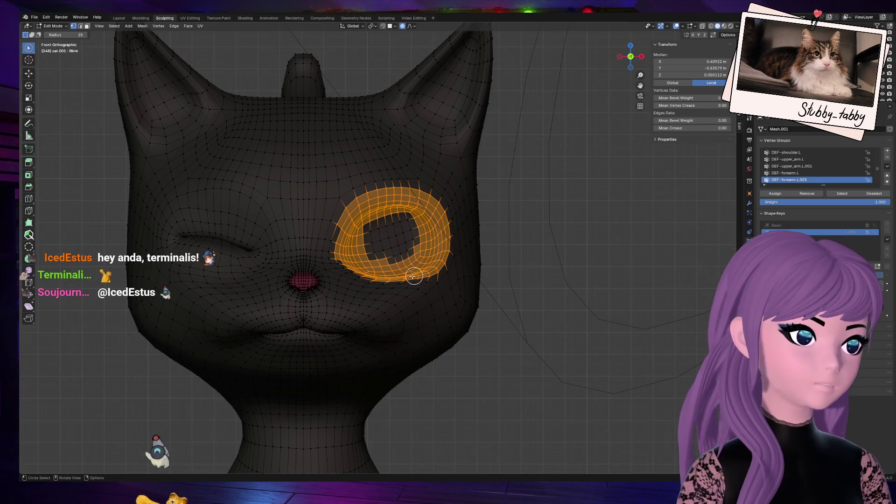
pyautogui.press('Escape')
pyautogui.moveTo(344, 230); pyautogui.dragTo(341, 260)
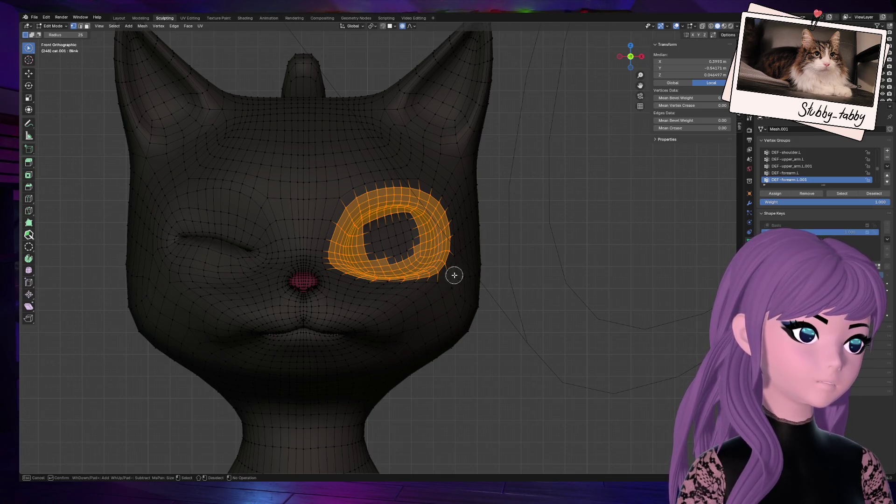
pyautogui.click(53, 26)
# - Switch to Sculpt Mode and orbit to a close frontal view of the cat's closed eyes
pyautogui.click(57, 49)
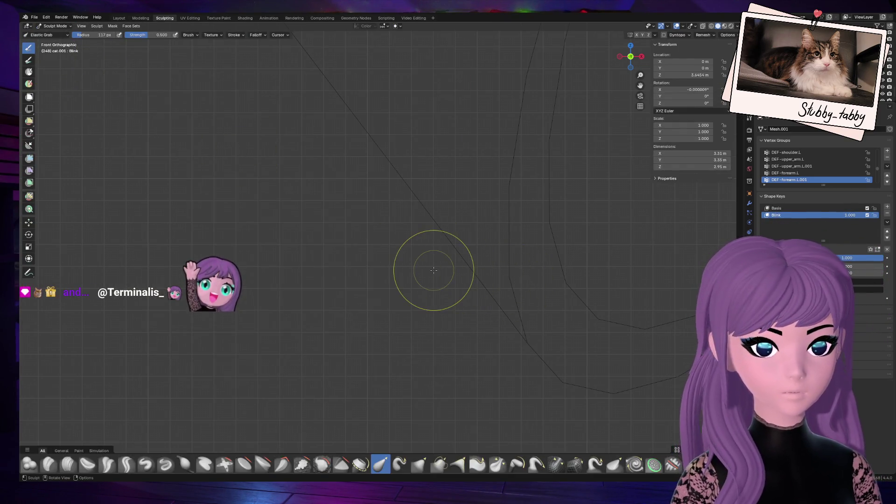
pyautogui.scroll(-3, 426, 265)
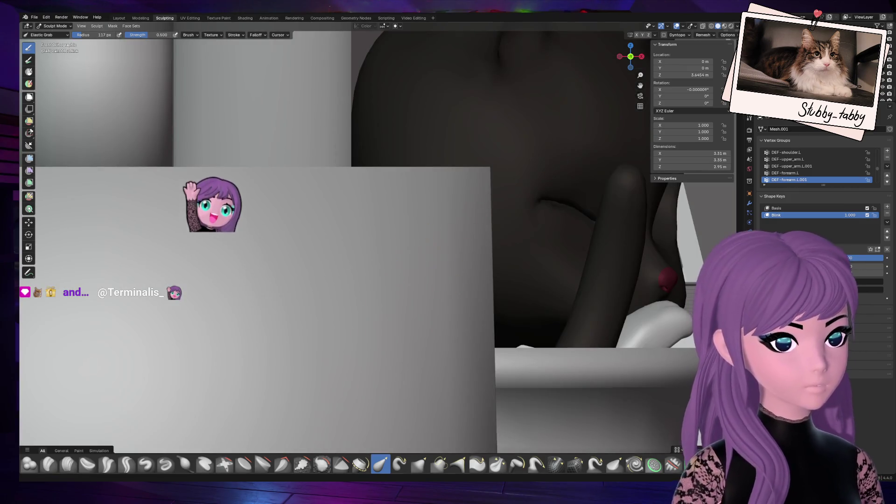
pyautogui.moveTo(427, 266)
pyautogui.mouseDown(button='middle')
pyautogui.moveTo(448, 281)
pyautogui.moveTo(530, 156)
pyautogui.mouseUp(button='middle')
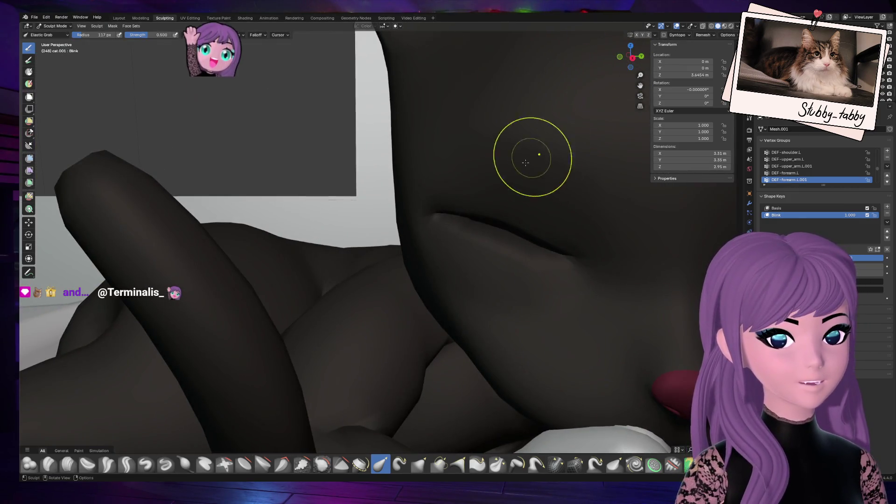
pyautogui.scroll(-2, 525, 175)
pyautogui.scroll(-2, 553, 126)
pyautogui.moveTo(587, 70); pyautogui.dragTo(540, 326, button='middle')
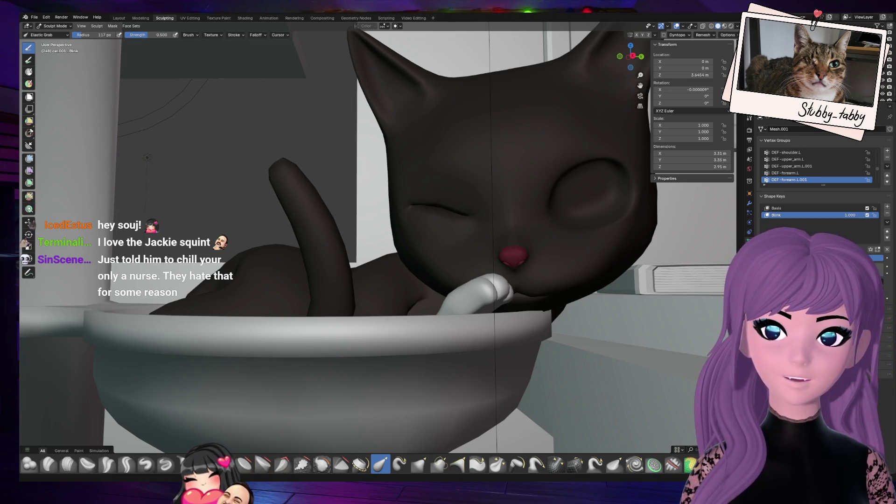
pyautogui.moveTo(378, 239)
pyautogui.mouseDown(button='middle')
pyautogui.moveTo(441, 223)
pyautogui.moveTo(630, 60)
pyautogui.mouseUp(button='middle')
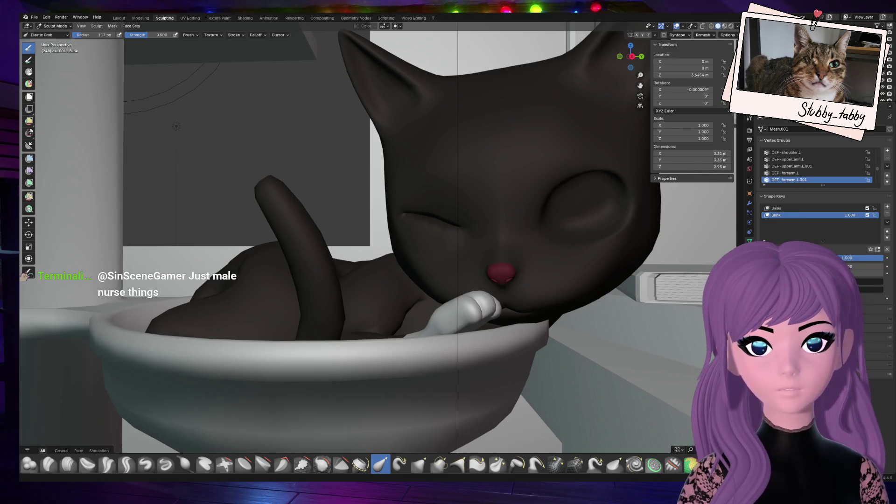
pyautogui.moveTo(633, 88); pyautogui.dragTo(602, 98, button='middle')
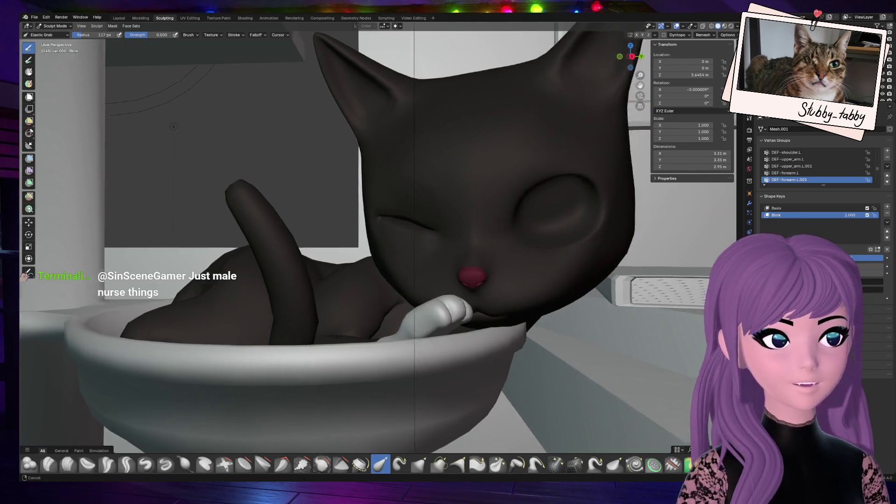
pyautogui.moveTo(626, 67); pyautogui.dragTo(609, 84, button='middle')
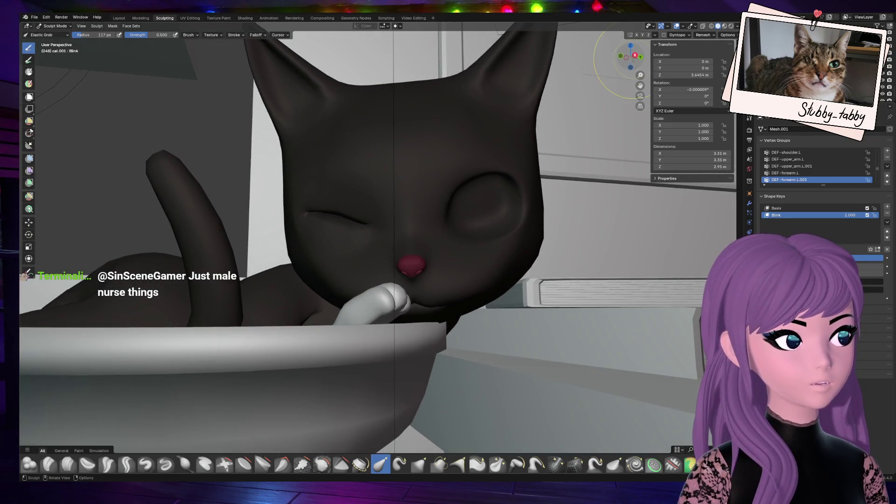
pyautogui.scroll(2, 554, 130)
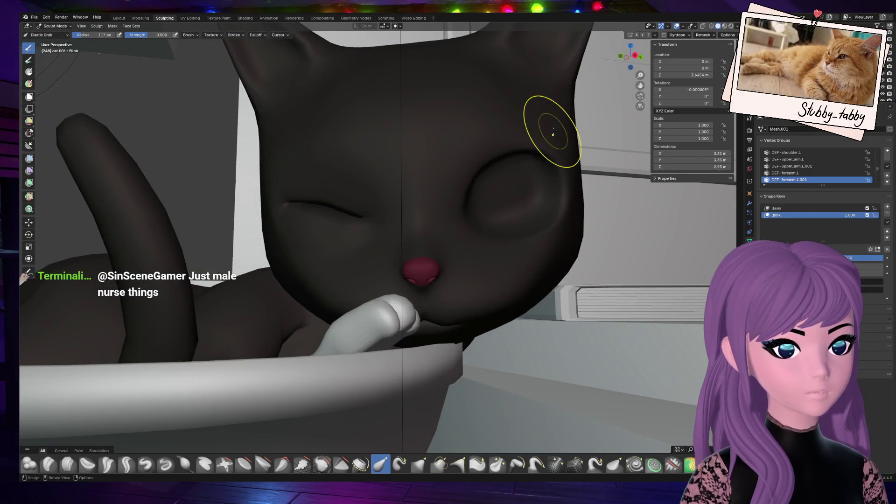
pyautogui.scroll(-1, 516, 130)
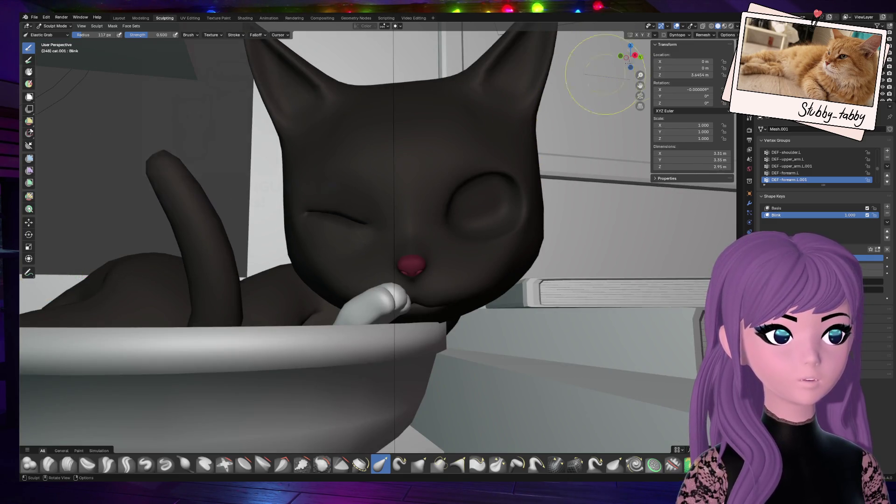
pyautogui.moveTo(601, 73); pyautogui.dragTo(364, 181, button='middle')
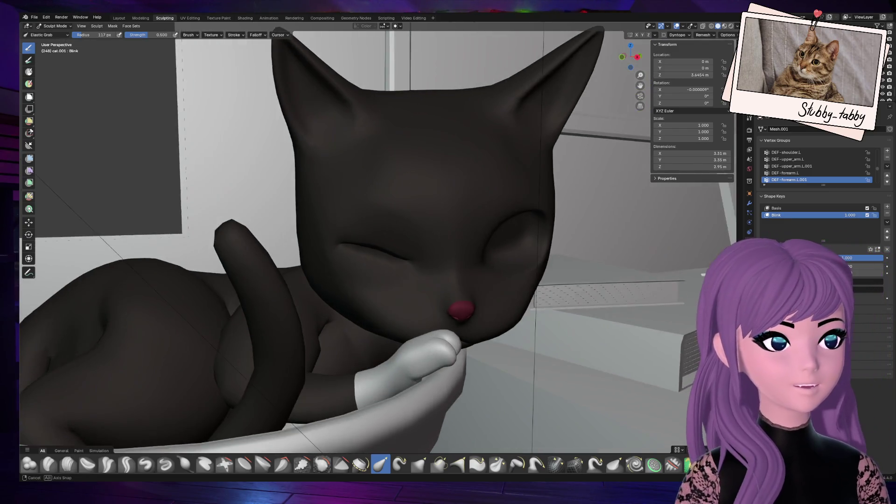
# - Orbit the head and uncover the right eyeball beneath its eyelid
pyautogui.moveTo(636, 50); pyautogui.dragTo(602, 63)
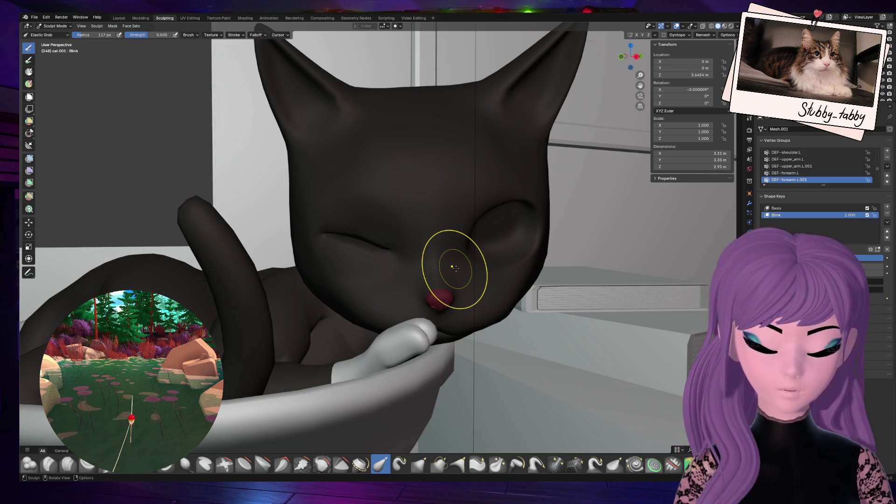
pyautogui.hotkey('ctrl', 'z')
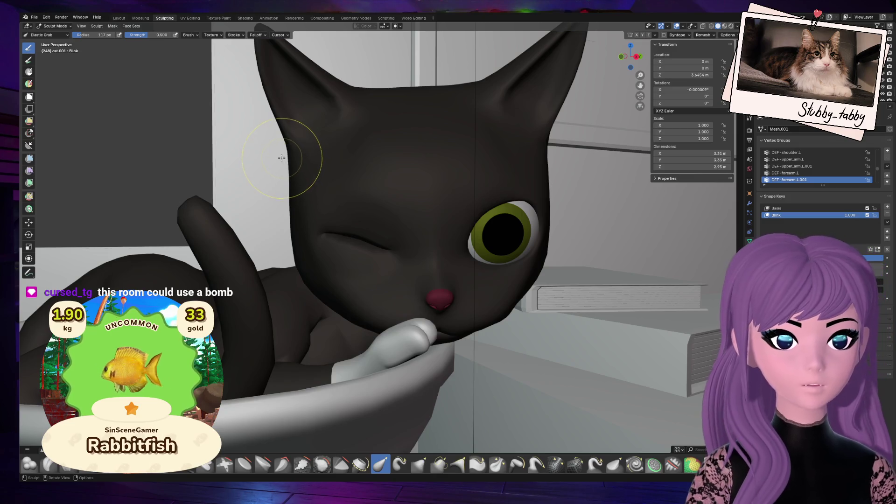
# - Make a face set from the edit-mode eyelid selection and pick the Layer brush
pyautogui.click(132, 26)
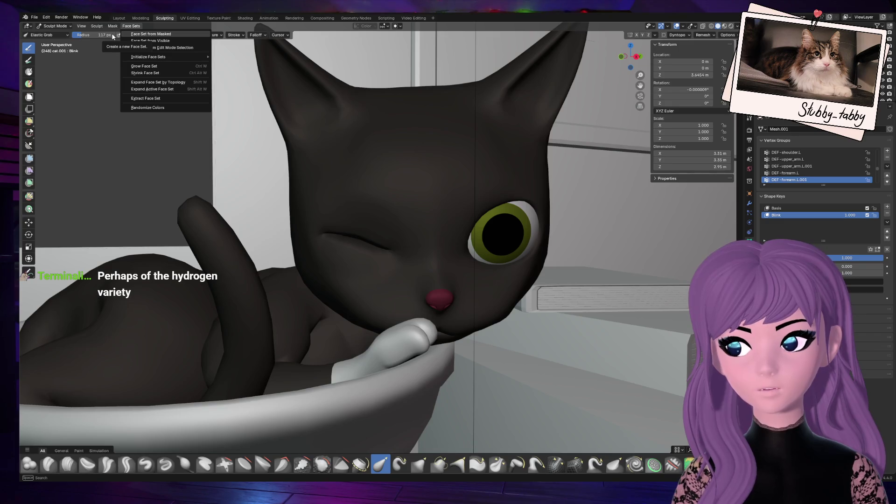
pyautogui.click(157, 49)
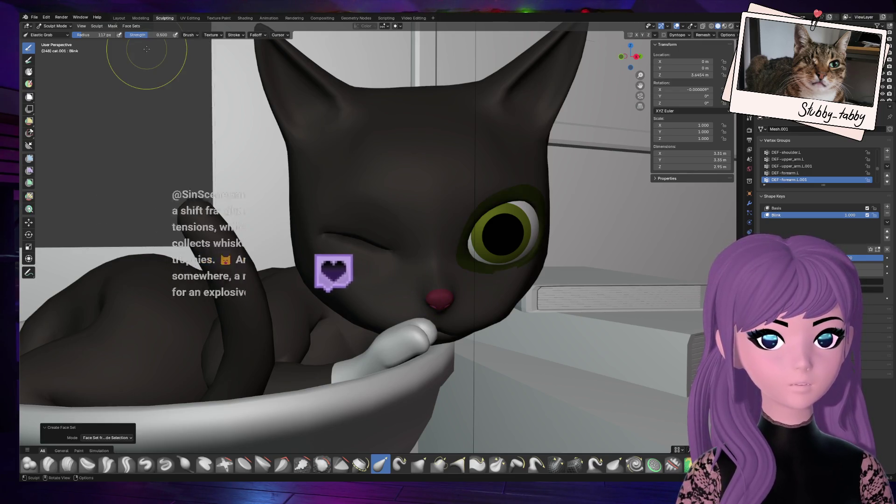
pyautogui.press('l')
pyautogui.moveTo(491, 230); pyautogui.dragTo(520, 200, button='middle')
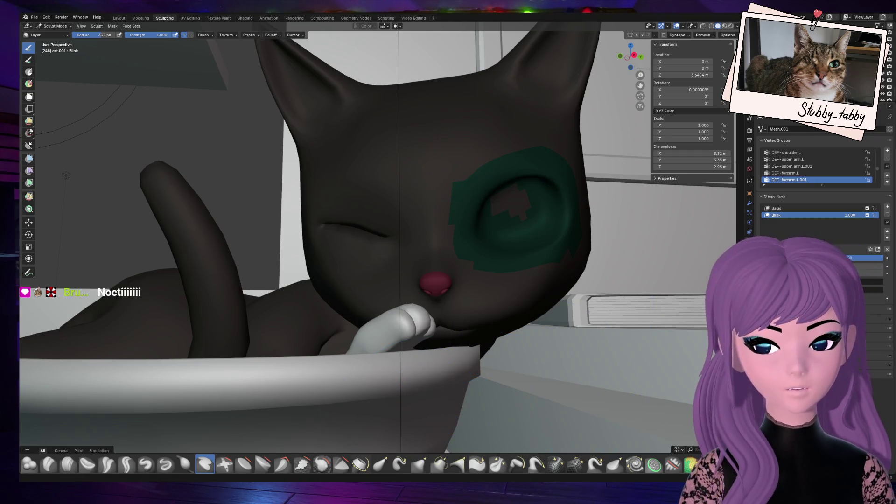
pyautogui.click(225, 466)
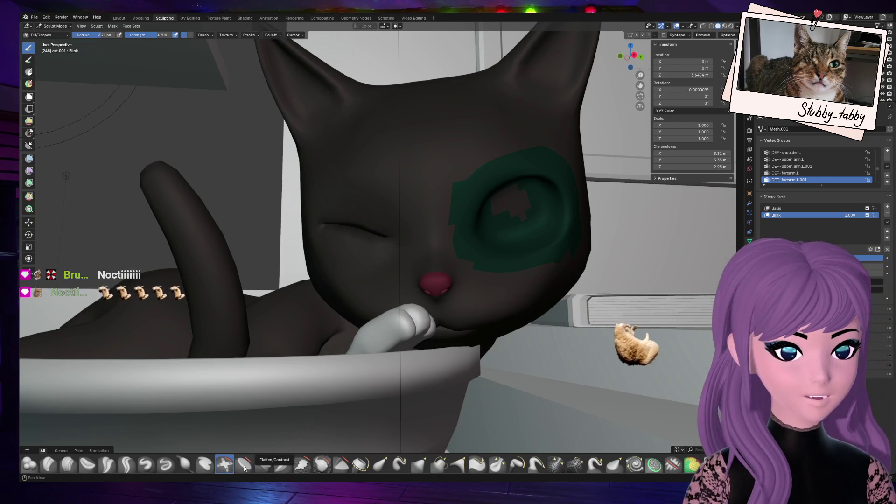
pyautogui.click(244, 466)
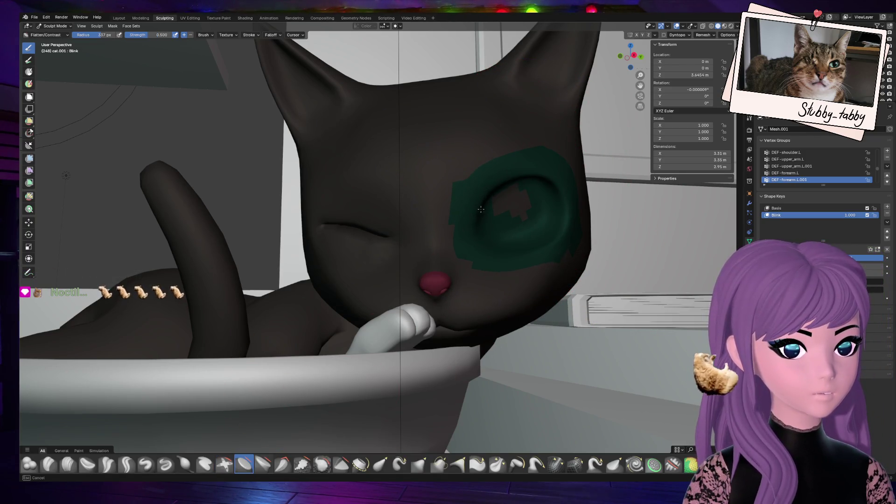
pyautogui.moveTo(530, 194); pyautogui.dragTo(506, 381)
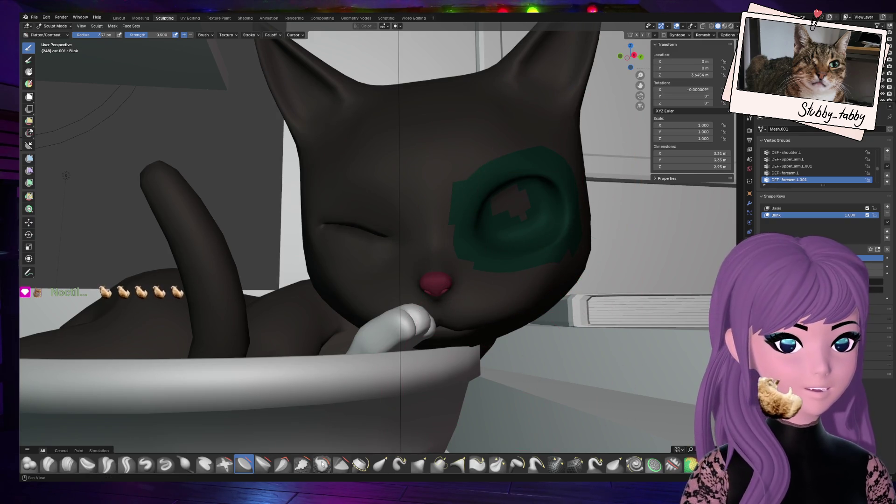
pyautogui.click(279, 466)
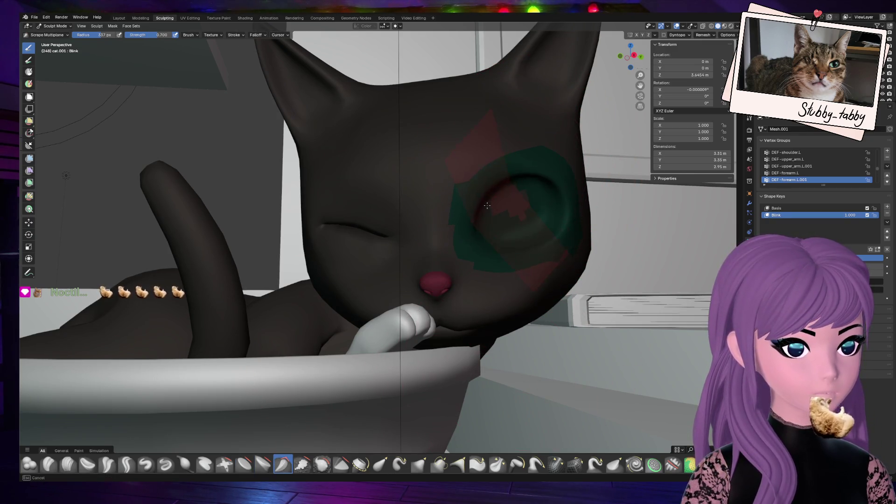
pyautogui.moveTo(500, 190)
pyautogui.mouseDown()
pyautogui.moveTo(493, 222)
pyautogui.moveTo(536, 200)
pyautogui.mouseUp()
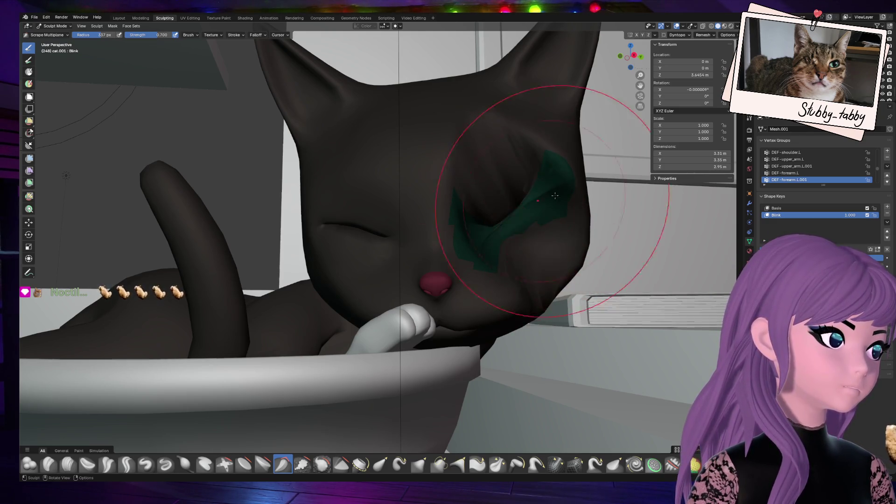
pyautogui.hotkey('ctrl', 'z')
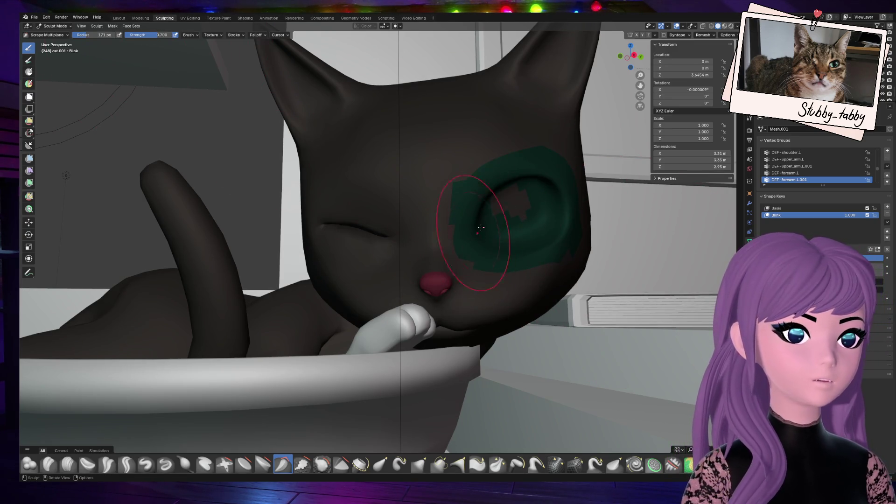
pyautogui.moveTo(507, 216); pyautogui.dragTo(545, 211)
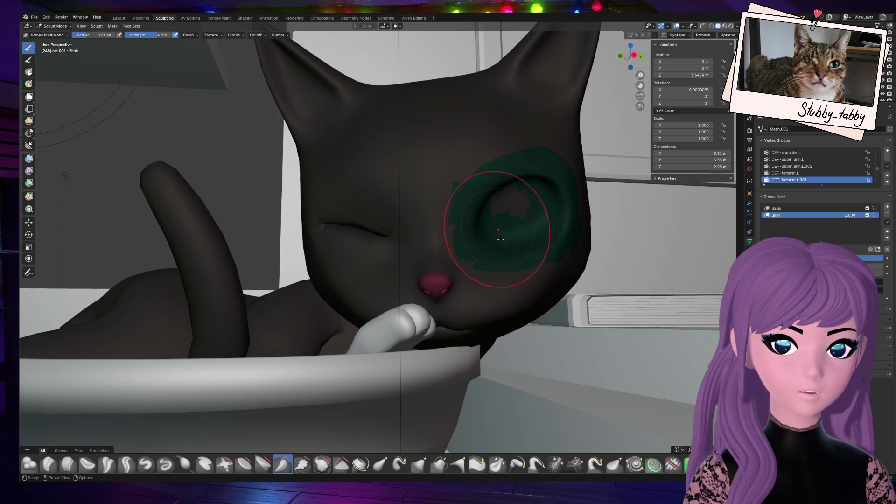
pyautogui.moveTo(490, 223); pyautogui.dragTo(501, 190)
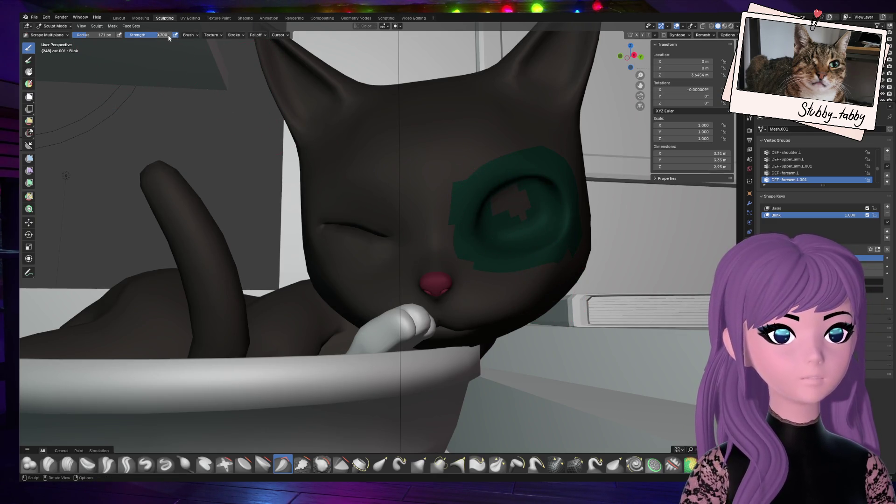
pyautogui.click(195, 35)
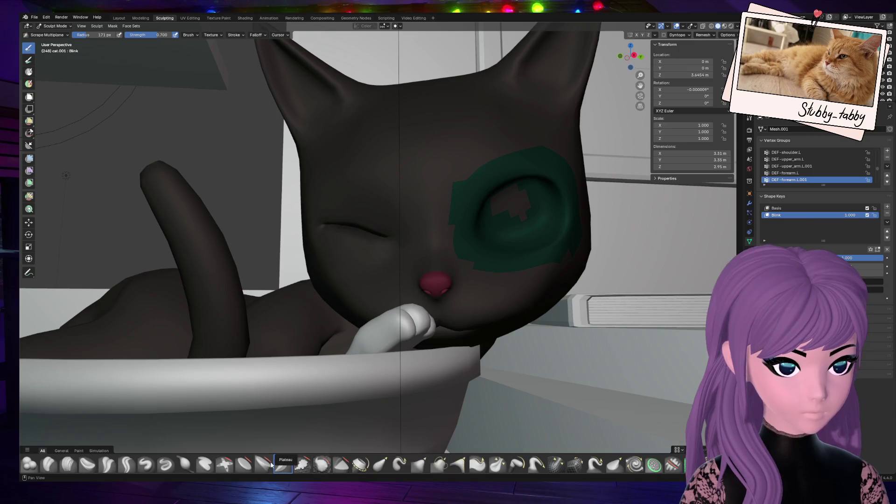
# - Scrape and fill the eyelid surface near the eye to smooth it
pyautogui.click(302, 464)
pyautogui.moveTo(518, 211)
pyautogui.mouseDown()
pyautogui.moveTo(501, 218)
pyautogui.moveTo(522, 212)
pyautogui.mouseUp()
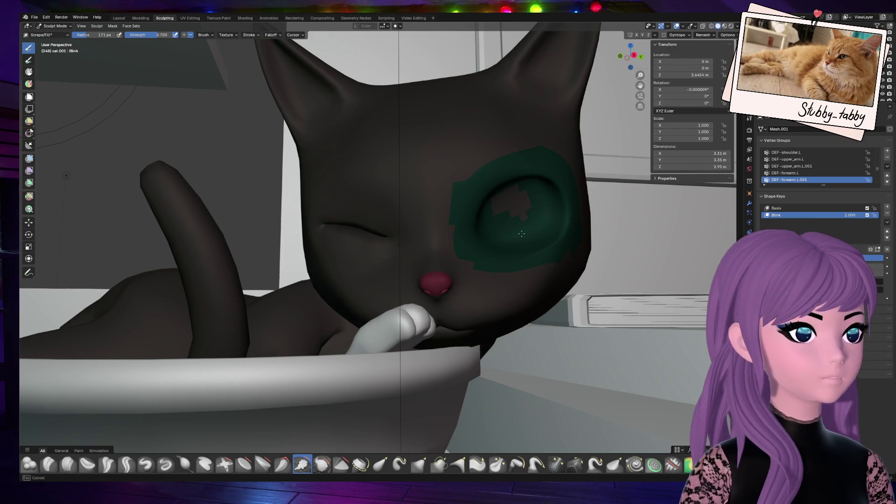
pyautogui.moveTo(509, 191); pyautogui.dragTo(510, 190)
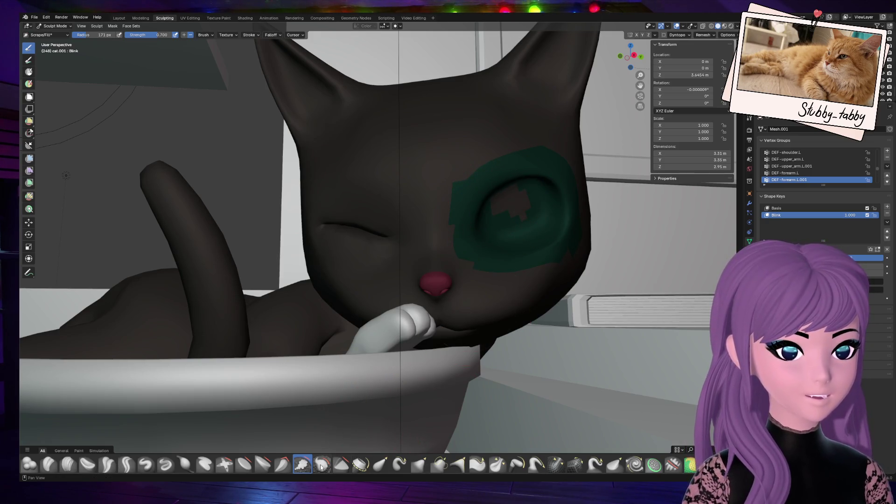
# - Trim down the eye bulge and deform the eyelid edge with the Boundary brush
pyautogui.click(341, 464)
pyautogui.moveTo(504, 214)
pyautogui.mouseDown()
pyautogui.moveTo(509, 219)
pyautogui.moveTo(509, 210)
pyautogui.mouseUp()
pyautogui.click(360, 465)
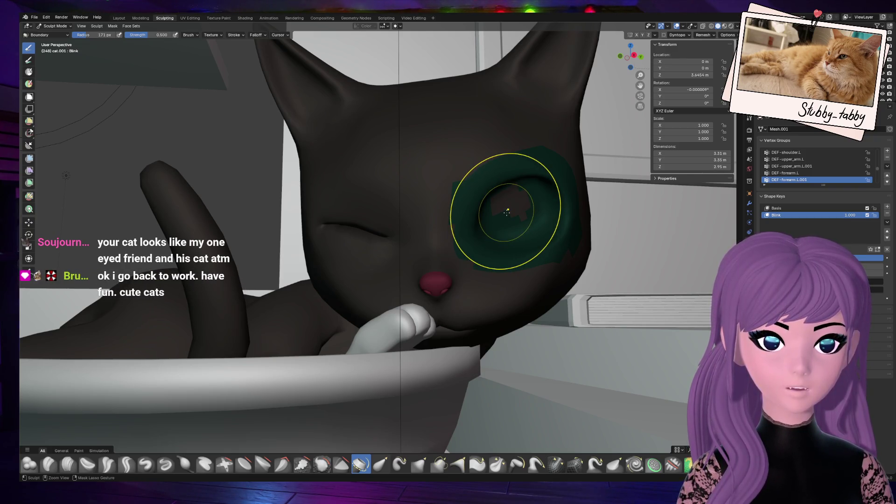
pyautogui.moveTo(505, 214); pyautogui.dragTo(496, 224)
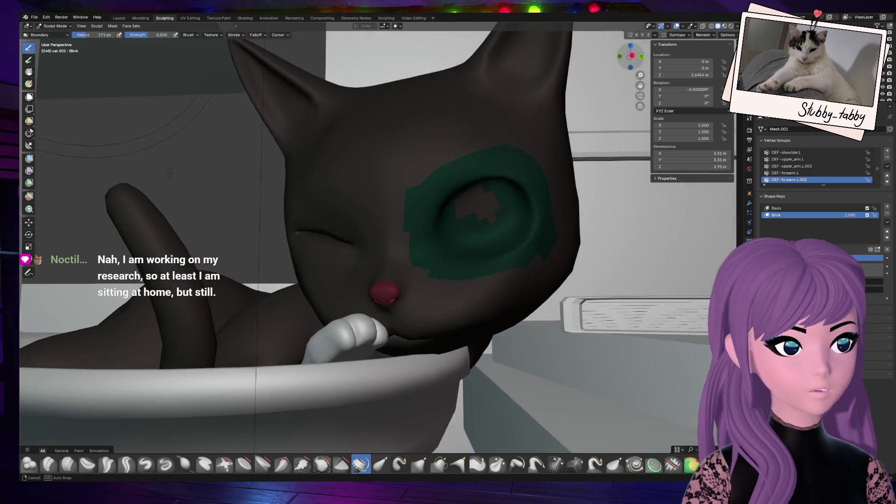
pyautogui.moveTo(623, 70); pyautogui.dragTo(603, 84, button='middle')
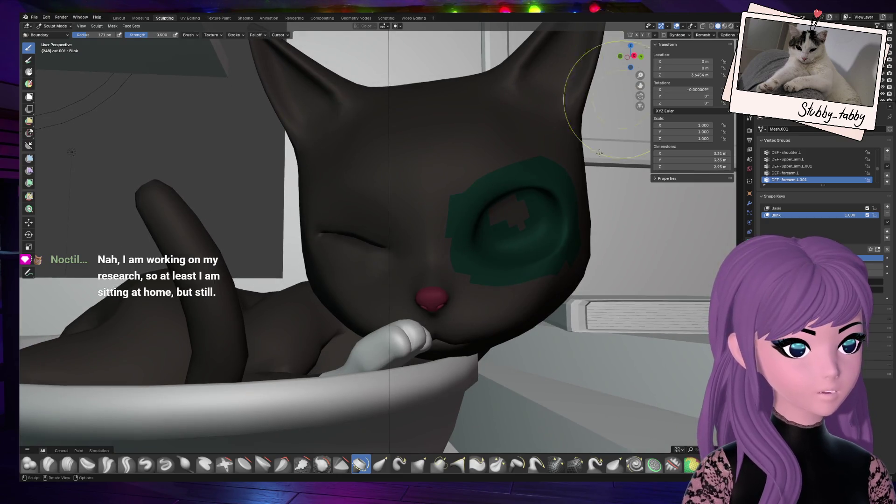
# - Elastic-grab the right eyelid down over the eye and pinch it into a seam
pyautogui.click(380, 464)
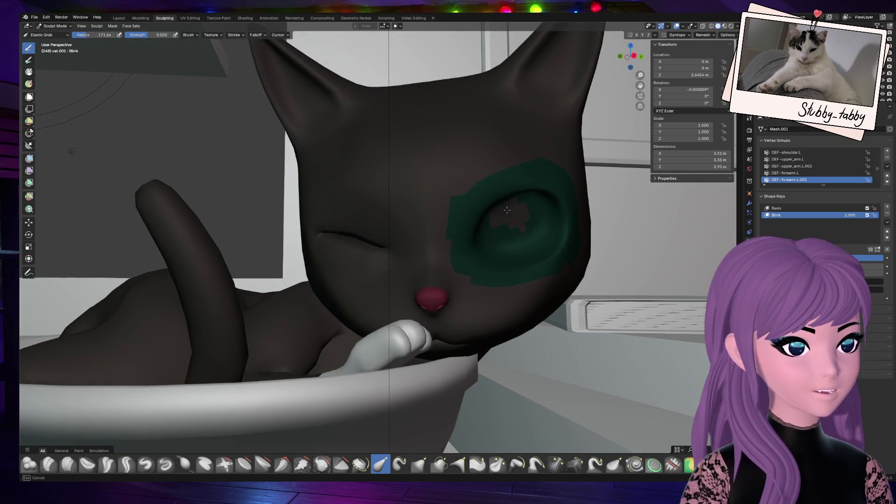
pyautogui.moveTo(514, 226); pyautogui.dragTo(526, 253)
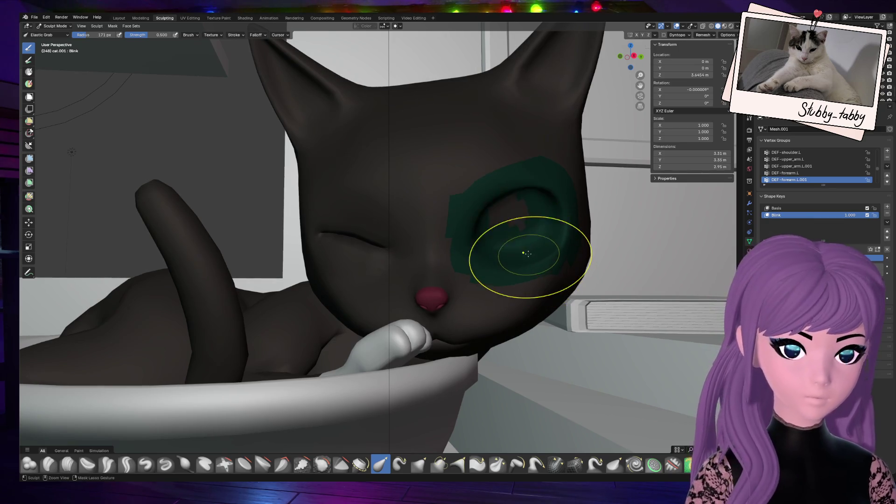
pyautogui.scroll(-2, 662, 468)
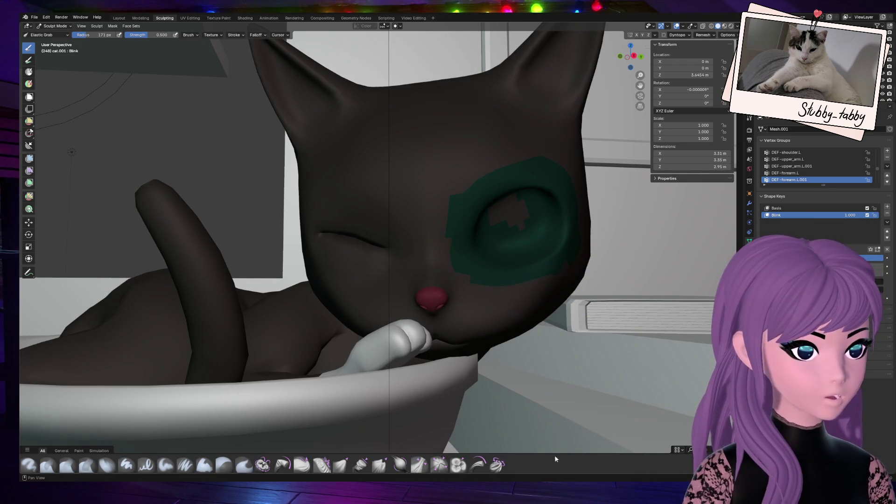
pyautogui.scroll(2, 555, 459)
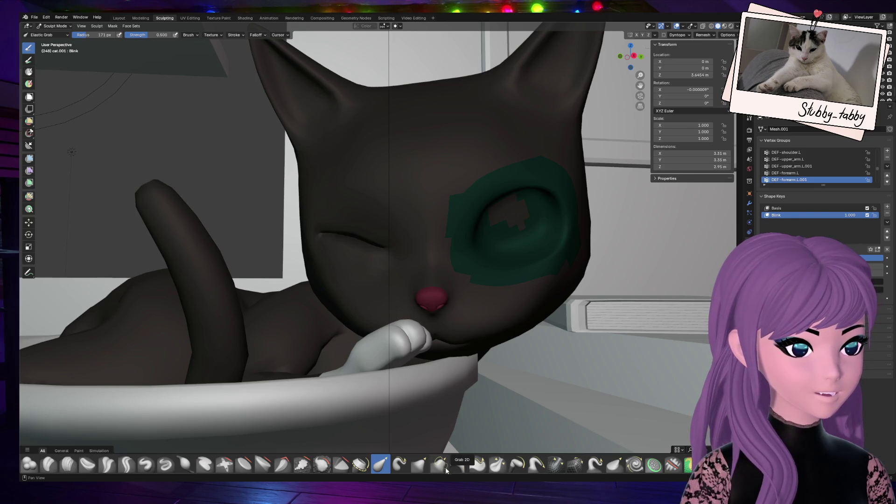
pyautogui.click(497, 464)
pyautogui.moveTo(524, 231); pyautogui.dragTo(495, 234)
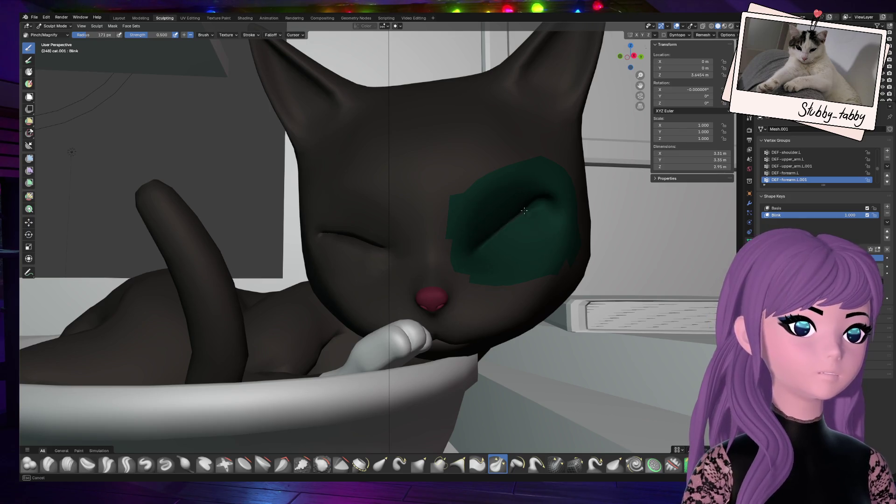
# - Tighten the closed eyelid crease and toggle the Blink key to compare with the open eye
pyautogui.moveTo(525, 210); pyautogui.dragTo(574, 210)
pyautogui.scroll(-3, 600, 364)
pyautogui.moveTo(600, 330); pyautogui.dragTo(573, 252, button='middle')
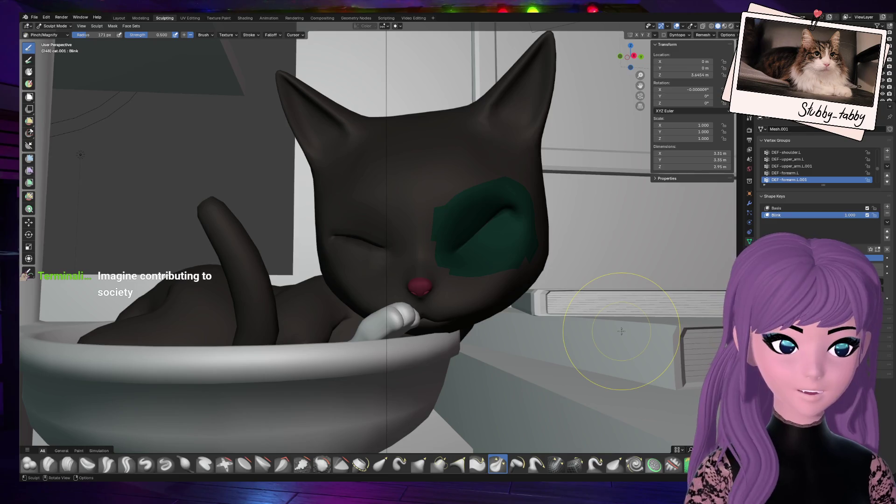
pyautogui.press('ctrl')
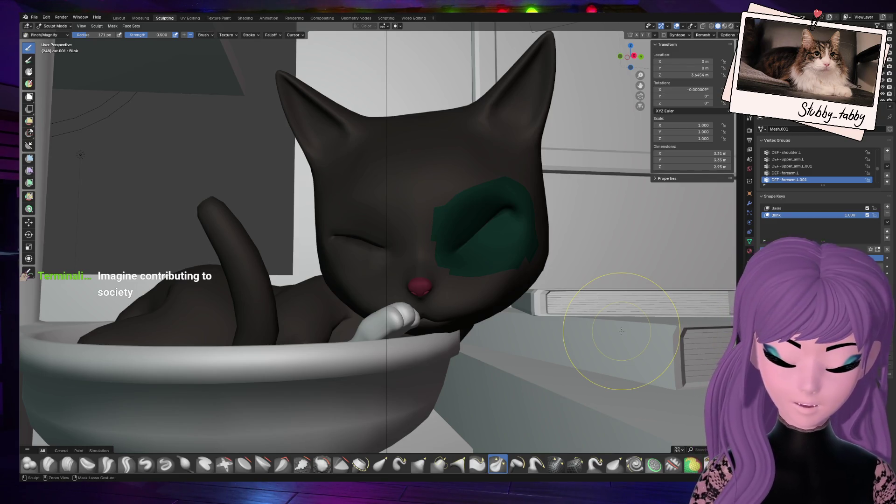
pyautogui.hotkey('ctrl', 'z')
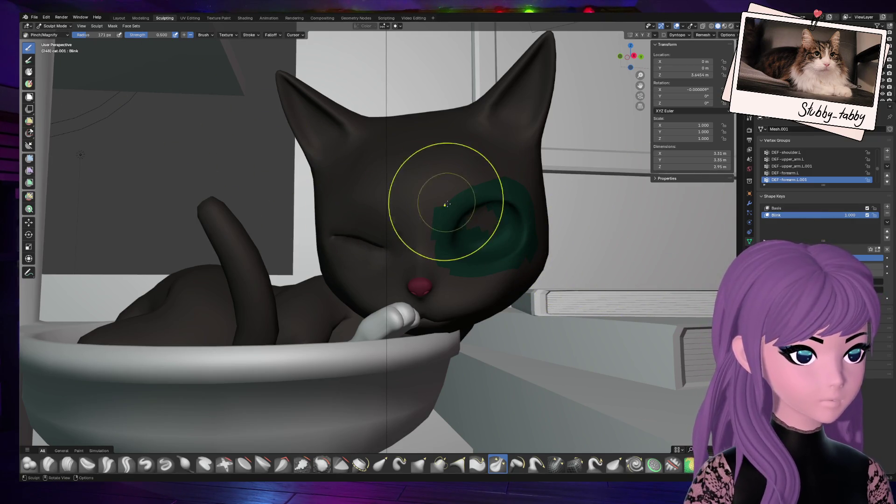
# - Pinch the eyelid seam tighter, compare open and closed again, and ready the Grab brush
pyautogui.moveTo(430, 200); pyautogui.dragTo(487, 236)
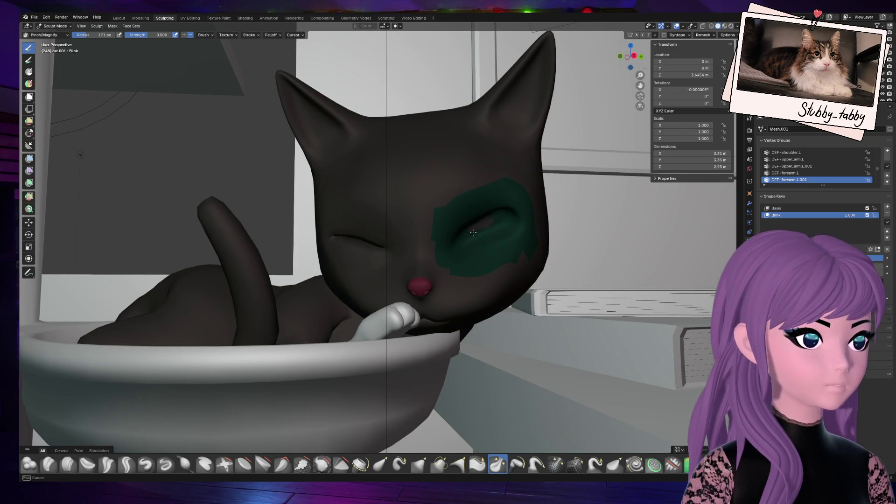
pyautogui.moveTo(495, 218); pyautogui.dragTo(499, 223)
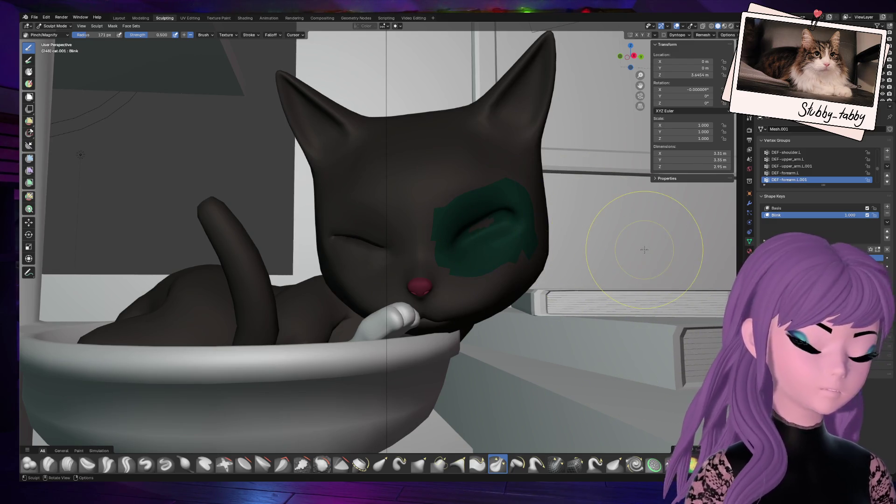
pyautogui.hotkey('ctrl', 'z')
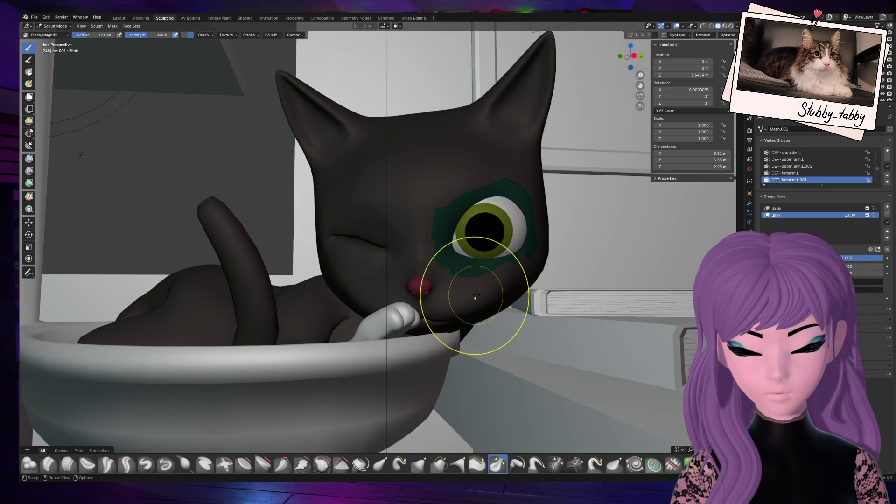
pyautogui.hotkey('ctrl', 'shift', 'z')
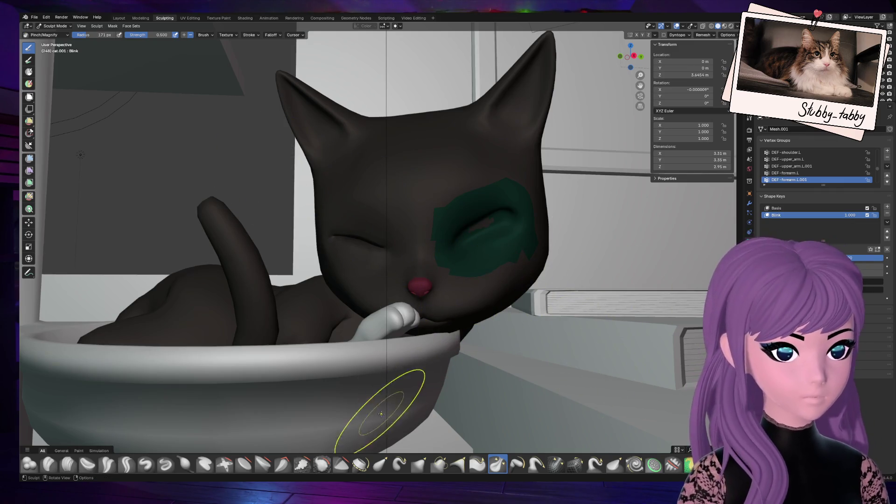
pyautogui.click(419, 464)
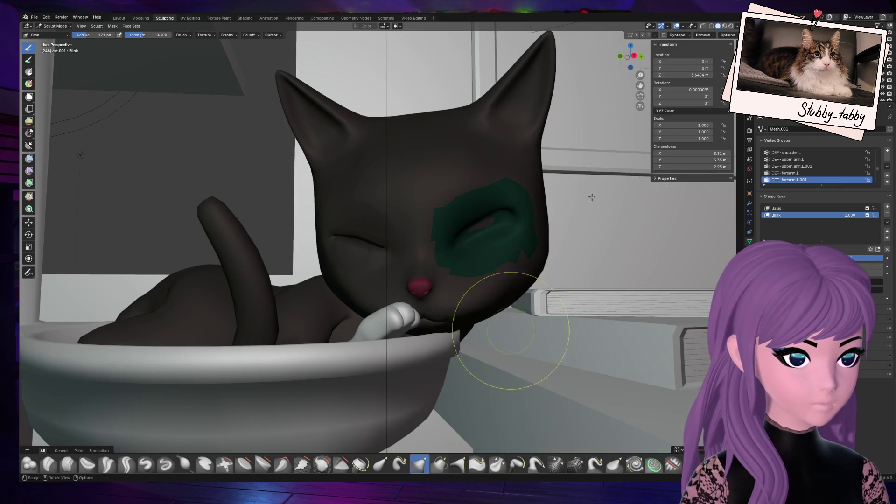
# - Orbit to a close, low side view of the cat's head for grabbing the eyelid
pyautogui.moveTo(500, 200)
pyautogui.mouseDown(button='middle')
pyautogui.moveTo(455, 245)
pyautogui.moveTo(425, 251)
pyautogui.mouseUp(button='middle')
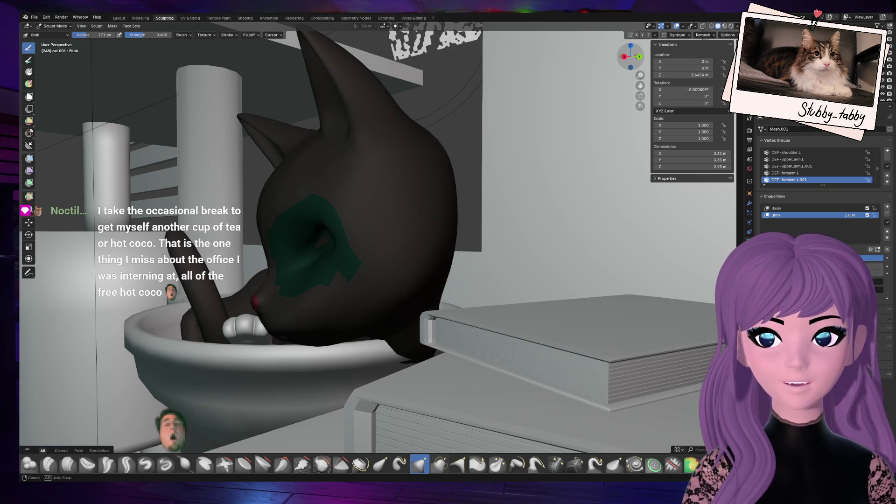
pyautogui.moveTo(425, 250)
pyautogui.mouseDown(button='middle')
pyautogui.moveTo(476, 217)
pyautogui.moveTo(320, 179)
pyautogui.mouseUp(button='middle')
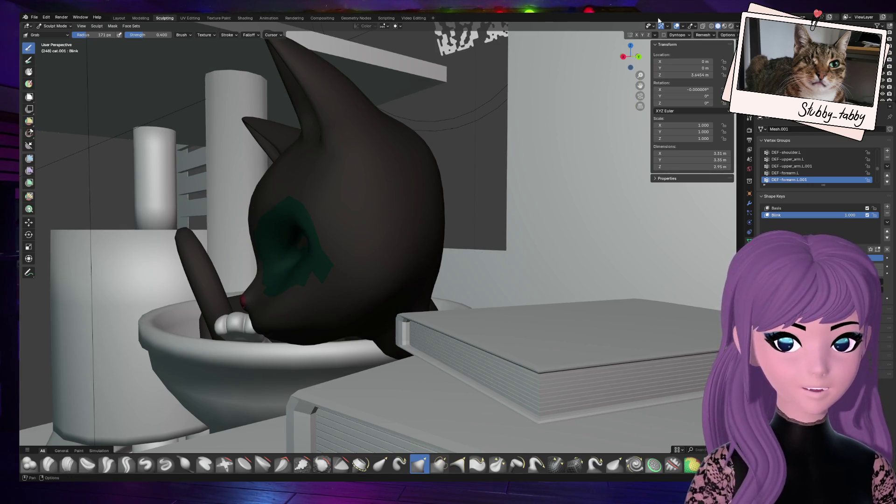
pyautogui.moveTo(266, 261); pyautogui.dragTo(630, 70, button='middle')
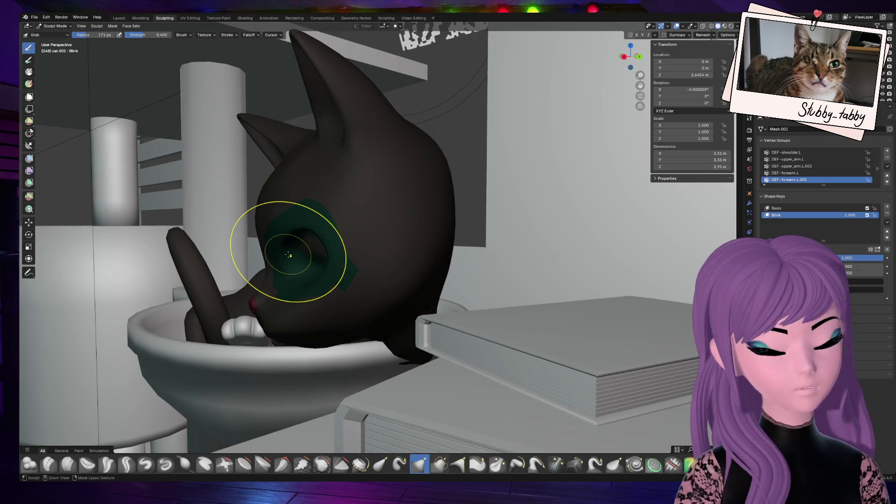
pyautogui.scroll(5, 288, 255)
pyautogui.scroll(-2, 254, 260)
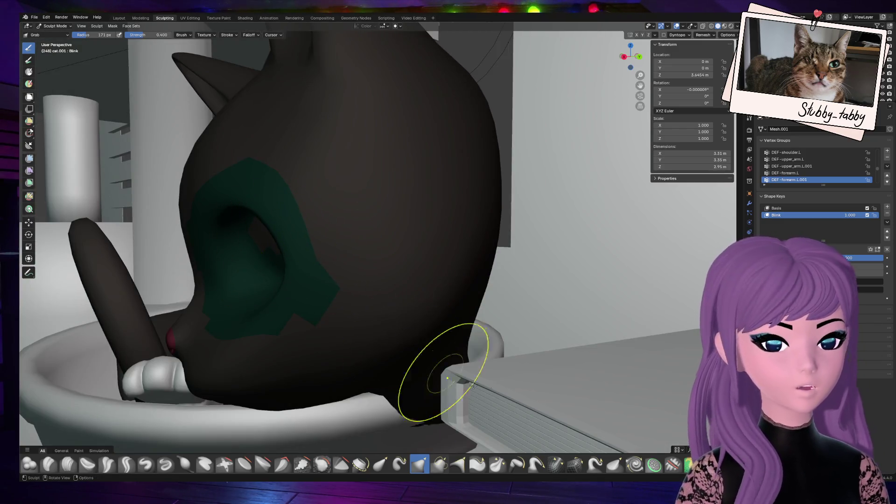
# - With Grab Silhouette, pull the right lower eyelid up toward the brow, checking from the front
pyautogui.click(457, 463)
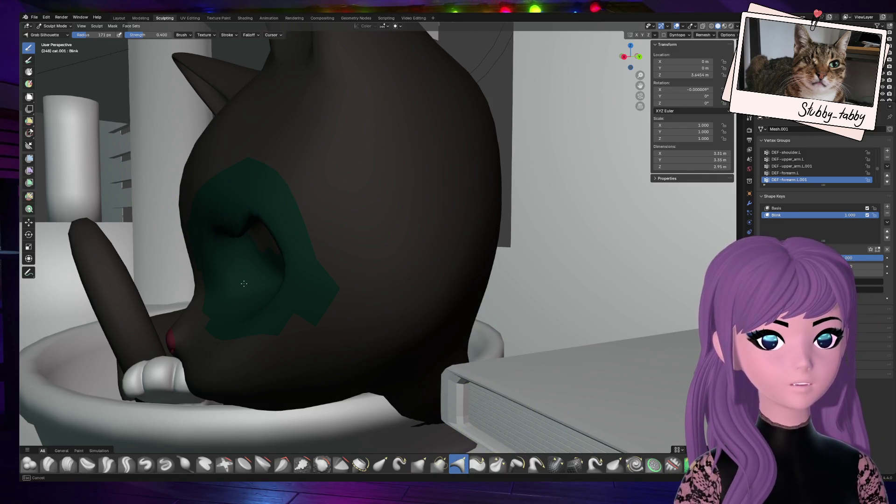
pyautogui.moveTo(243, 283); pyautogui.dragTo(256, 222)
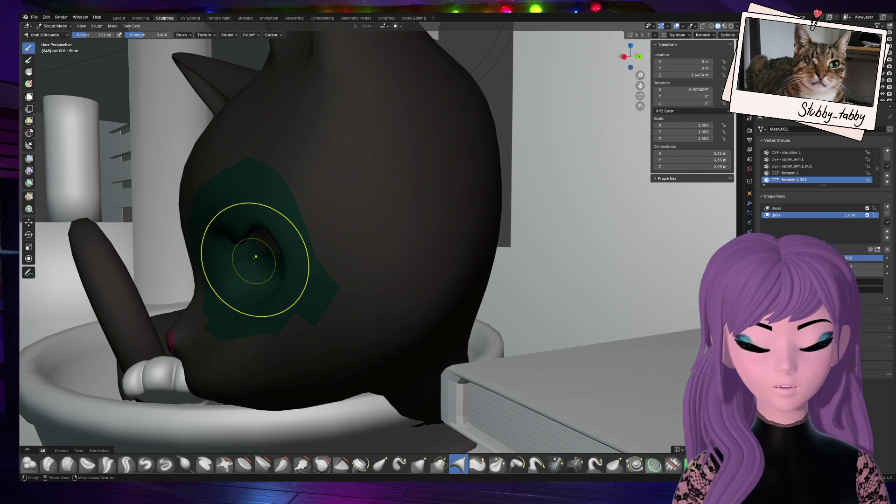
pyautogui.moveTo(254, 255); pyautogui.dragTo(250, 260)
pyautogui.moveTo(630, 53); pyautogui.dragTo(490, 144, button='middle')
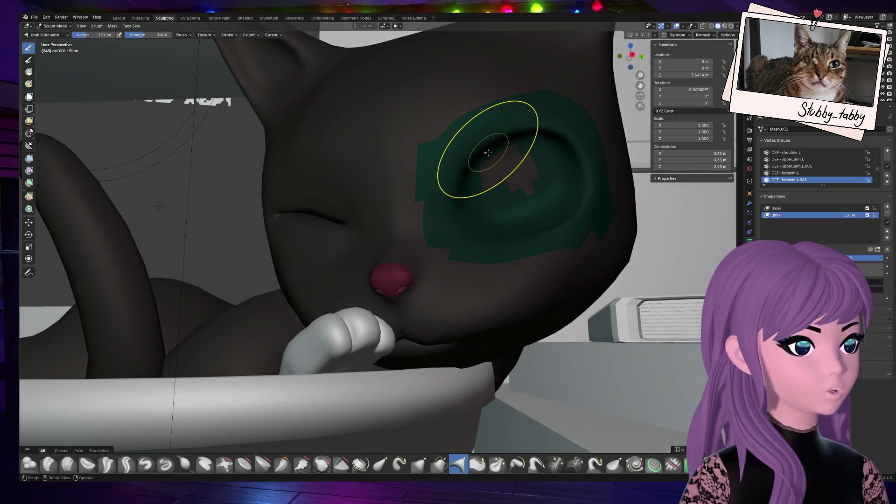
pyautogui.moveTo(493, 144)
pyautogui.mouseDown()
pyautogui.moveTo(494, 163)
pyautogui.moveTo(464, 176)
pyautogui.moveTo(550, 132)
pyautogui.moveTo(554, 151)
pyautogui.moveTo(573, 154)
pyautogui.moveTo(570, 170)
pyautogui.mouseUp()
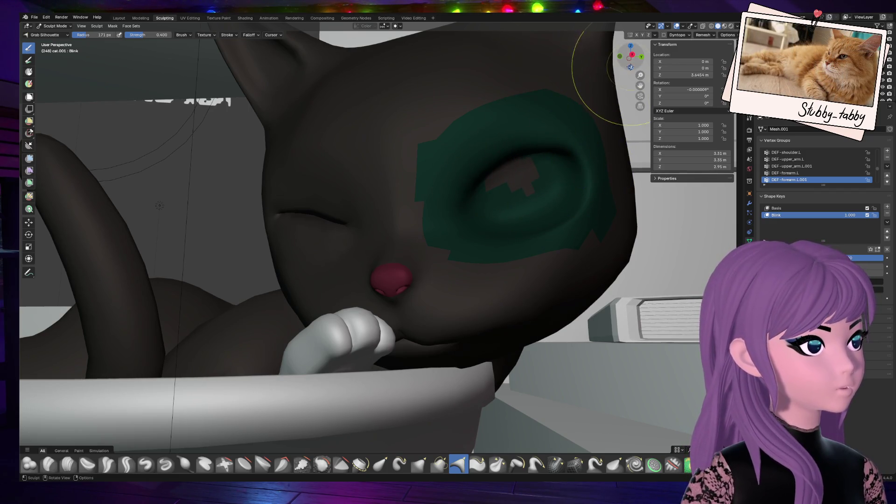
# - Pull the upper eyelid down over the eyeball with Grab Silhouette strokes
pyautogui.moveTo(599, 60); pyautogui.dragTo(610, 61, button='middle')
pyautogui.moveTo(539, 266)
pyautogui.mouseDown()
pyautogui.moveTo(590, 256)
pyautogui.moveTo(583, 230)
pyautogui.moveTo(629, 207)
pyautogui.moveTo(633, 175)
pyautogui.mouseUp()
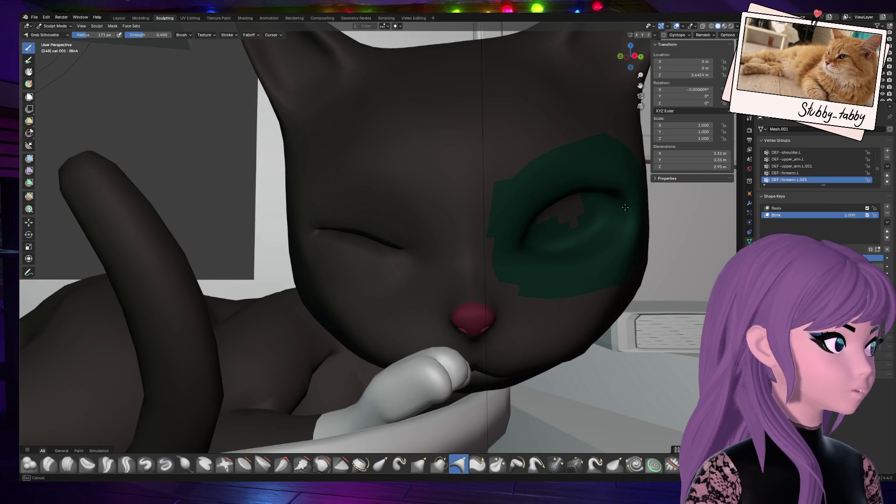
pyautogui.moveTo(633, 56); pyautogui.dragTo(630, 60)
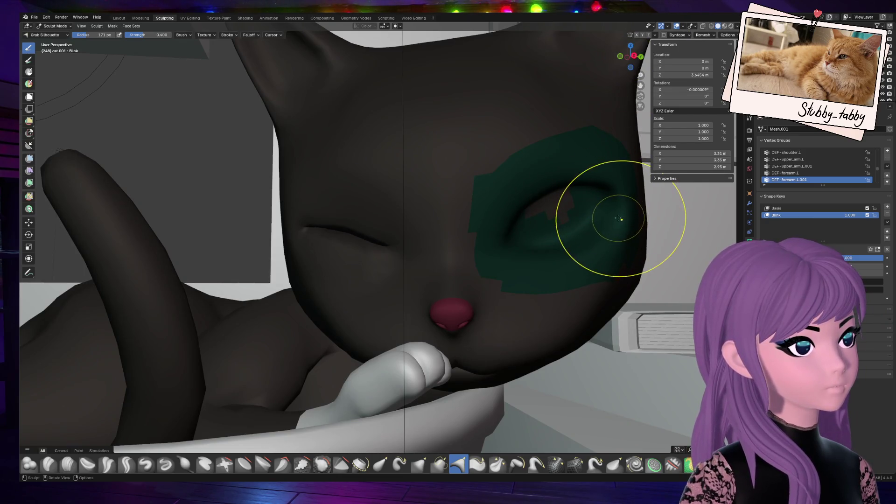
pyautogui.moveTo(621, 210)
pyautogui.mouseDown()
pyautogui.moveTo(581, 254)
pyautogui.moveTo(520, 254)
pyautogui.moveTo(530, 250)
pyautogui.moveTo(511, 236)
pyautogui.moveTo(540, 211)
pyautogui.moveTo(525, 218)
pyautogui.moveTo(539, 171)
pyautogui.moveTo(574, 194)
pyautogui.moveTo(590, 176)
pyautogui.moveTo(607, 192)
pyautogui.moveTo(584, 200)
pyautogui.mouseUp()
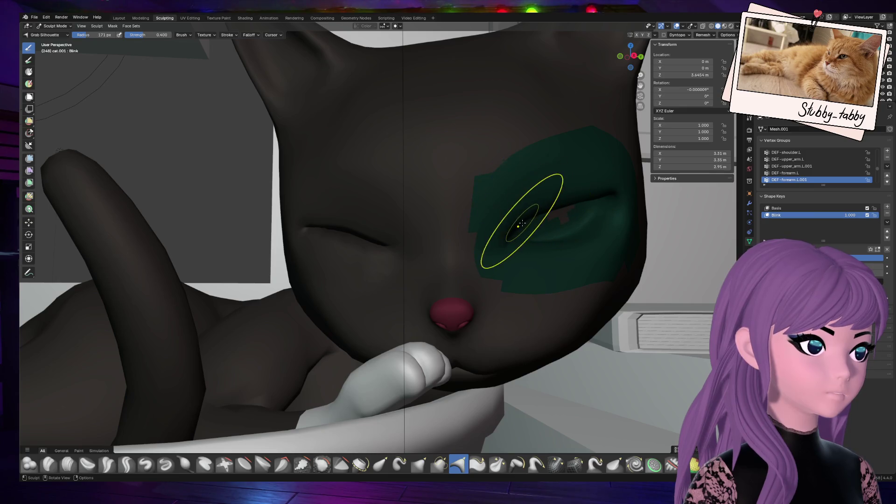
# - Keep reshaping the upper lid lower until the eye closes to a narrow slit
pyautogui.moveTo(516, 241); pyautogui.dragTo(532, 224)
pyautogui.moveTo(620, 179); pyautogui.dragTo(595, 196)
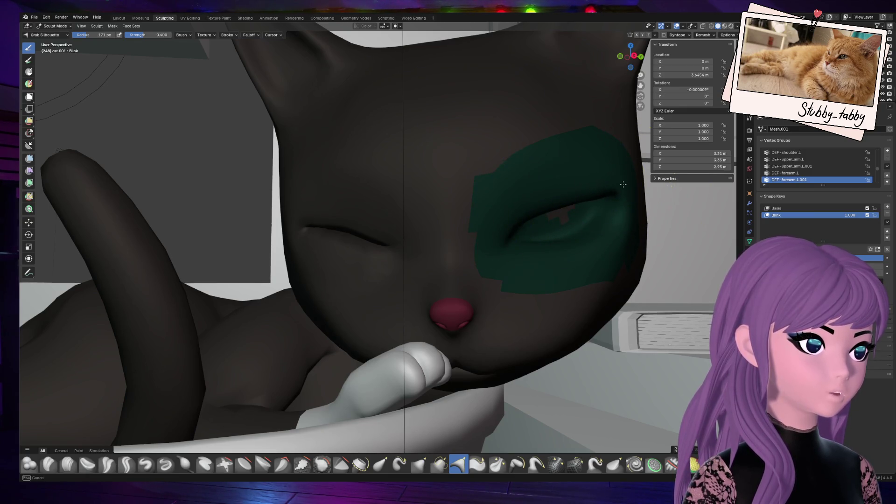
pyautogui.moveTo(573, 244); pyautogui.dragTo(587, 205)
pyautogui.scroll(-2, 553, 109)
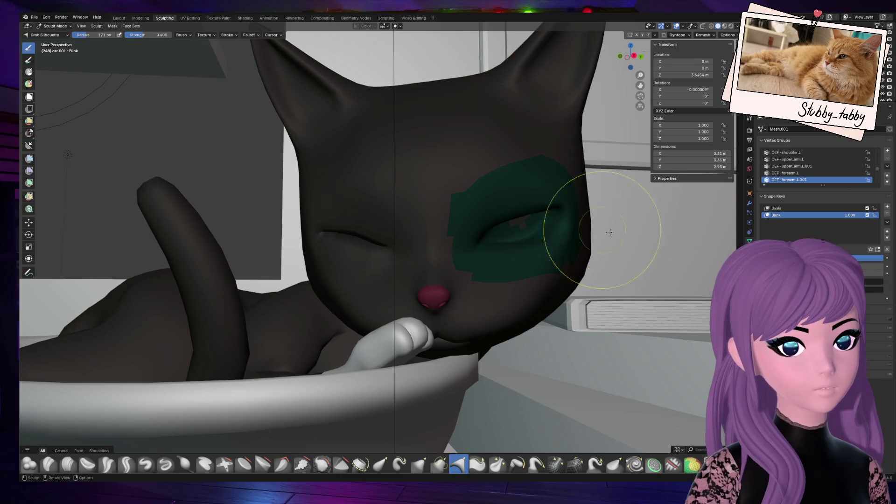
pyautogui.moveTo(561, 210); pyautogui.dragTo(503, 211, button='middle')
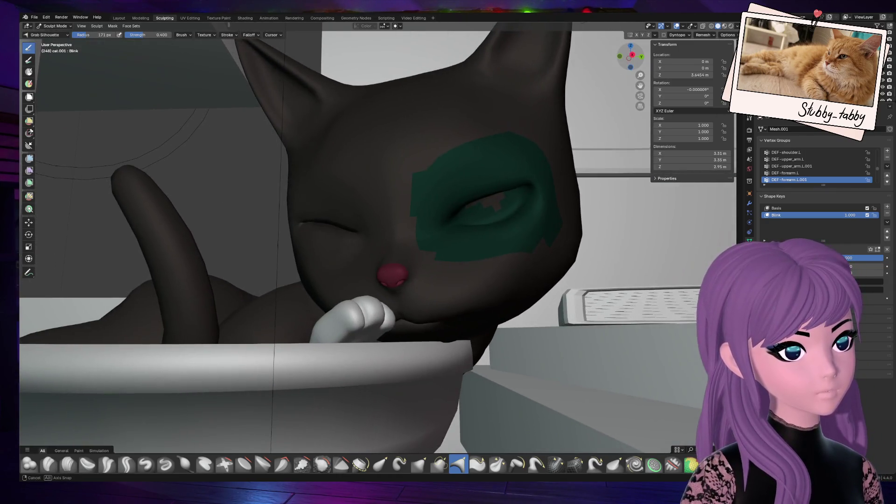
pyautogui.scroll(5, 421, 252)
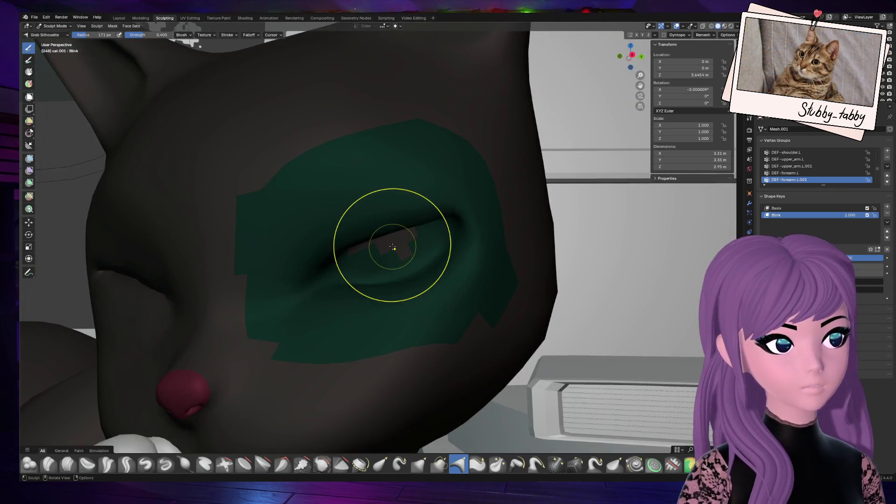
pyautogui.moveTo(432, 256); pyautogui.dragTo(436, 238)
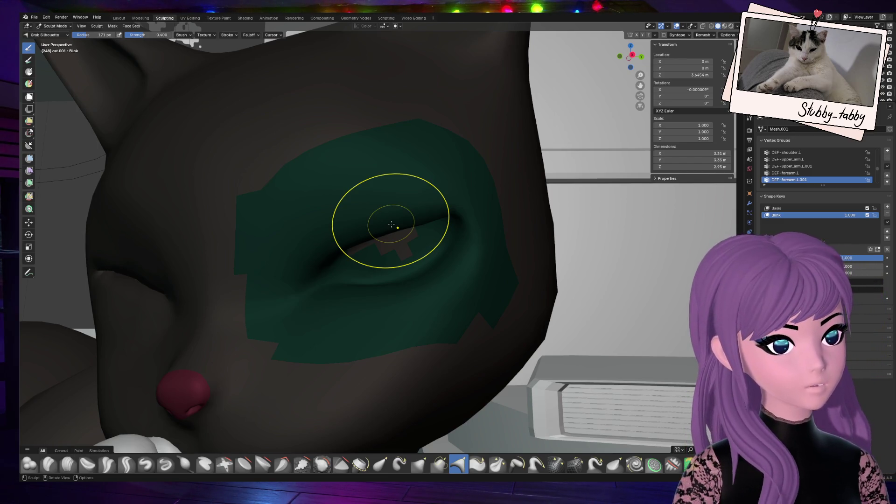
pyautogui.scroll(-3, 385, 164)
# - View both eyes together and pull the right lids into a cleaner closed seam
pyautogui.moveTo(630, 56); pyautogui.dragTo(602, 63)
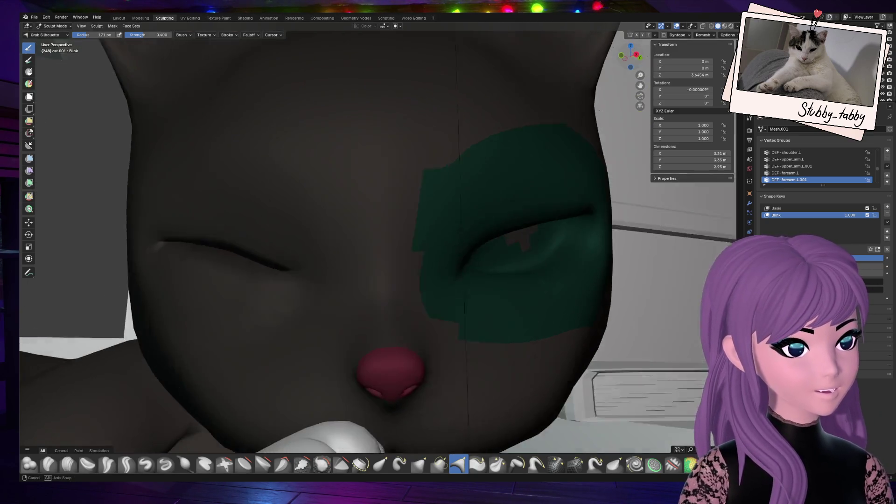
pyautogui.moveTo(434, 272); pyautogui.dragTo(450, 271, button='middle')
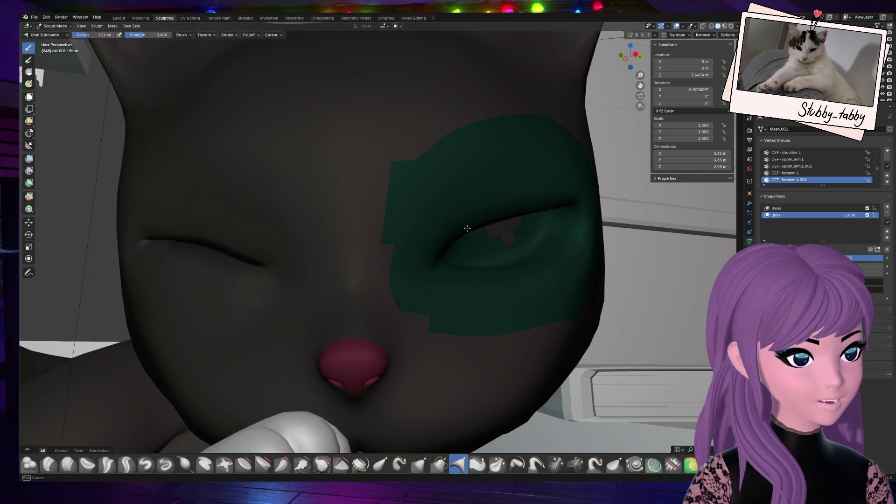
pyautogui.moveTo(468, 232); pyautogui.dragTo(502, 221)
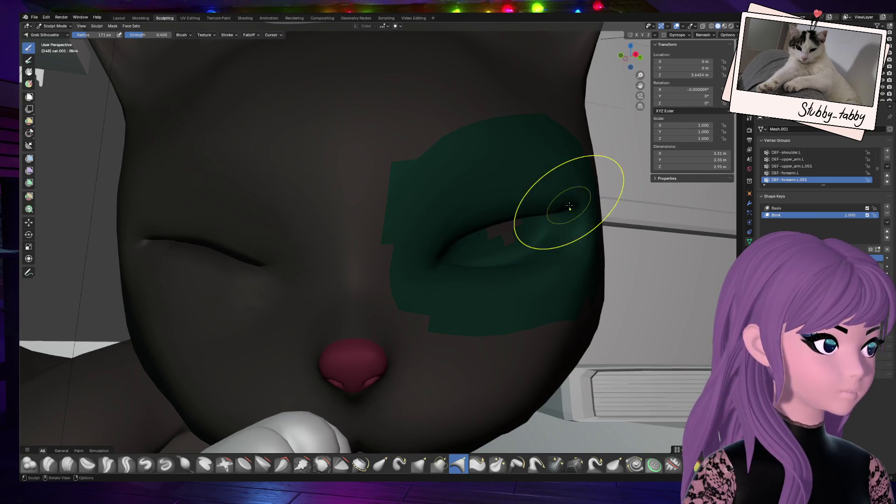
pyautogui.moveTo(564, 192); pyautogui.dragTo(573, 210)
pyautogui.moveTo(459, 279)
pyautogui.mouseDown()
pyautogui.moveTo(520, 264)
pyautogui.moveTo(551, 234)
pyautogui.mouseUp()
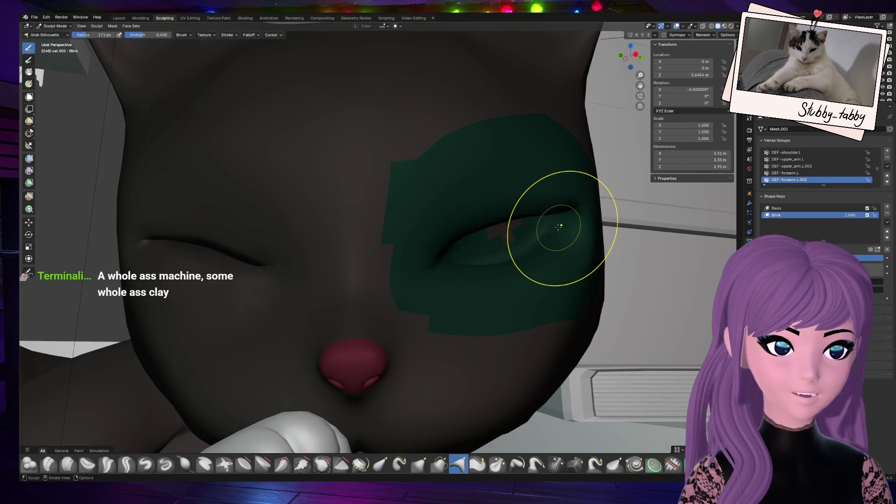
# - Lower the lid further and deepen the crease, then undo to compare with the open eye
pyautogui.moveTo(548, 235); pyautogui.dragTo(540, 232, button='middle')
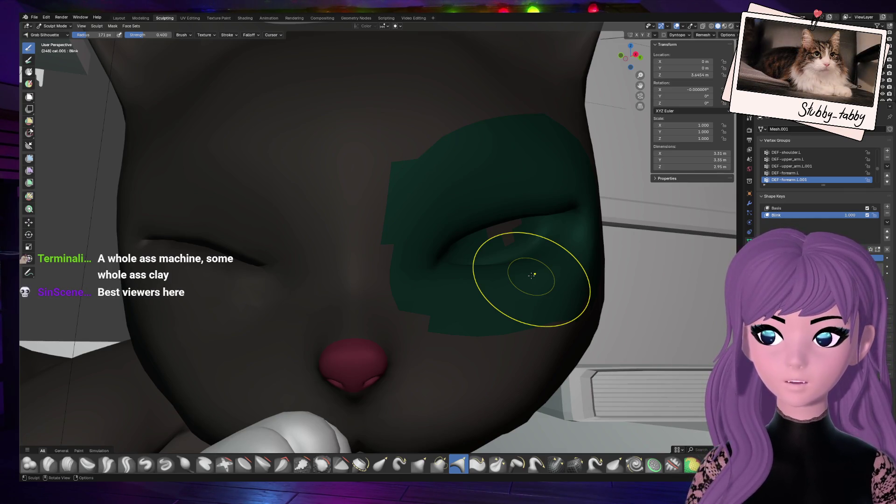
pyautogui.moveTo(861, 258); pyautogui.dragTo(850, 258)
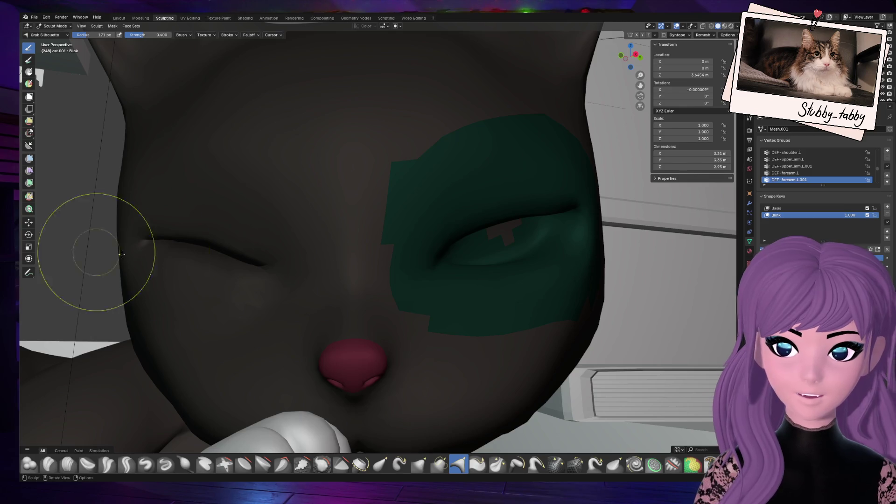
pyautogui.moveTo(541, 245); pyautogui.dragTo(524, 287)
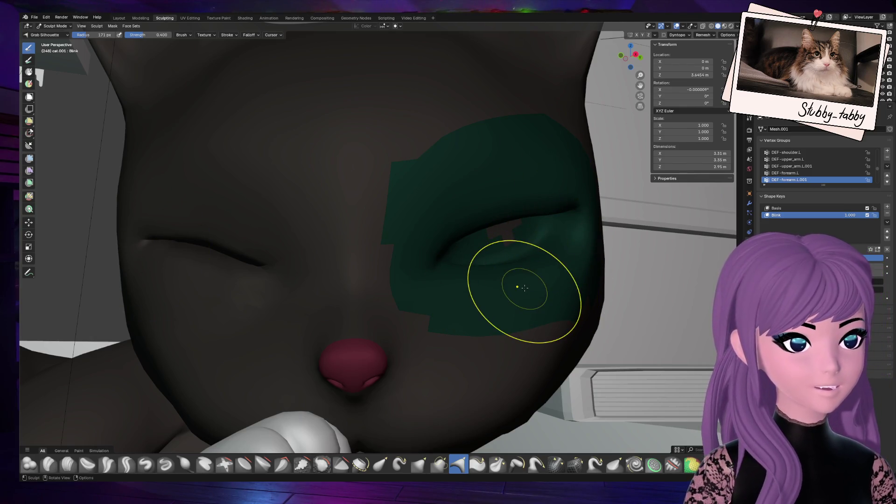
pyautogui.hotkey('ctrl', 'z')
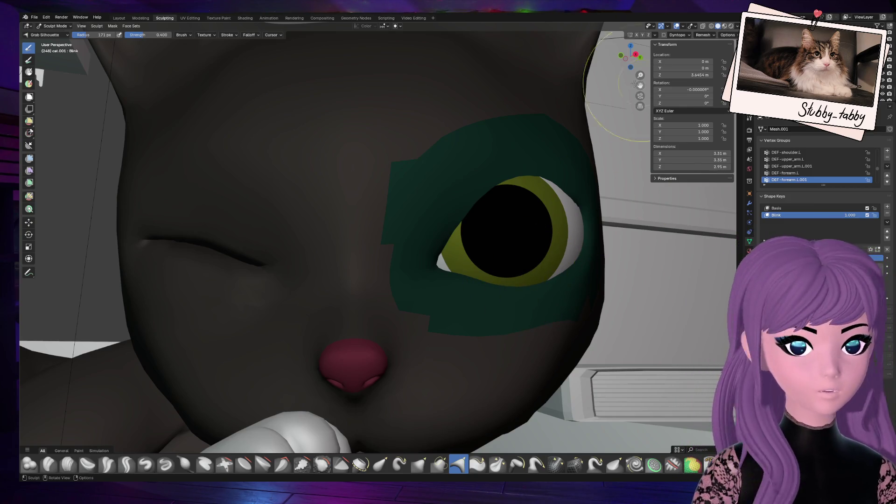
# - Orbit and zoom toward the cat's open yellow eye
pyautogui.moveTo(630, 57)
pyautogui.mouseDown()
pyautogui.moveTo(610, 66)
pyautogui.moveTo(616, 70)
pyautogui.mouseUp()
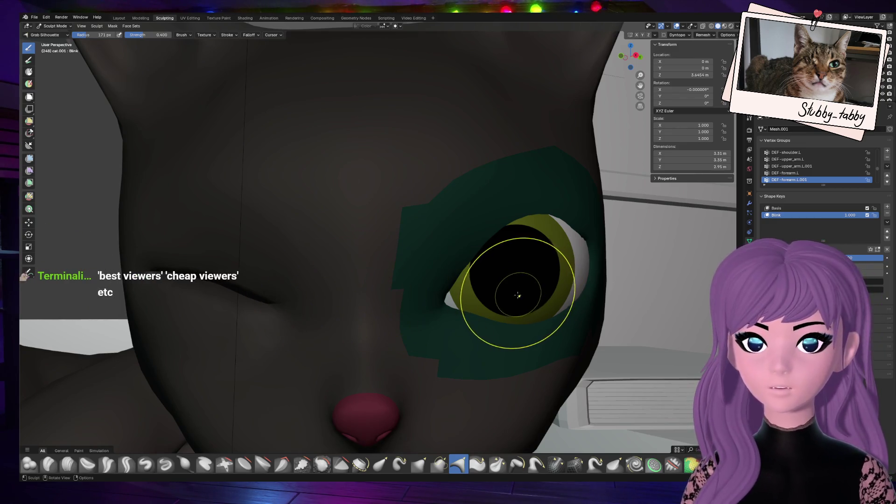
pyautogui.scroll(-2, 518, 296)
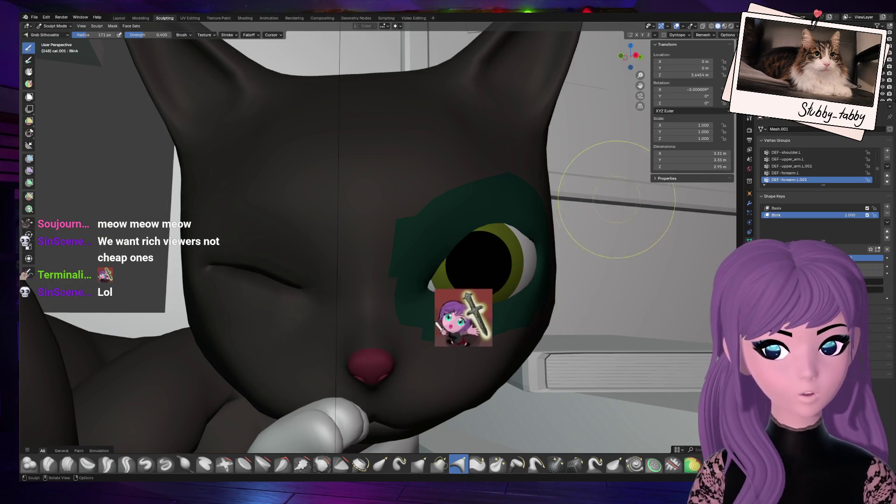
# - Inspect the eyelid from the side and a low frontal angle, then reach for the mode menu
pyautogui.moveTo(616, 199); pyautogui.dragTo(574, 210, button='middle')
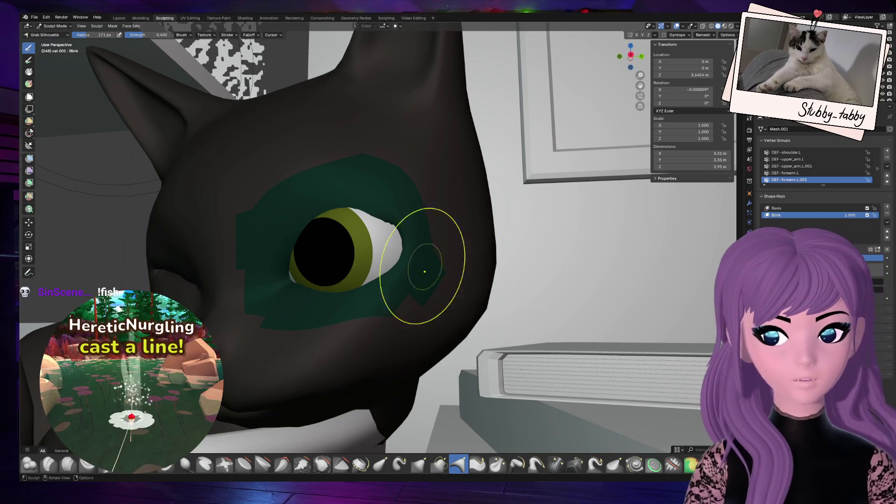
pyautogui.moveTo(627, 73); pyautogui.dragTo(378, 264, button='middle')
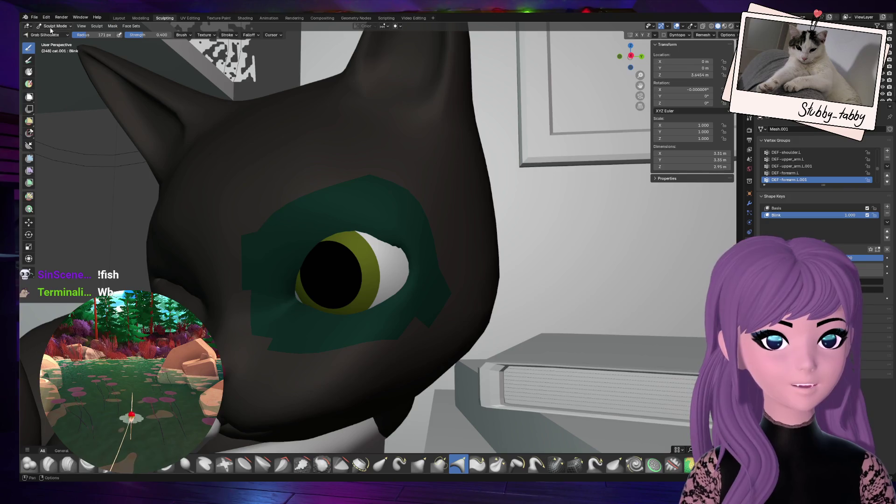
pyautogui.click(57, 27)
# - Enter Edit Mode, select the eye's centre vertex and frame it in front view
pyautogui.click(53, 44)
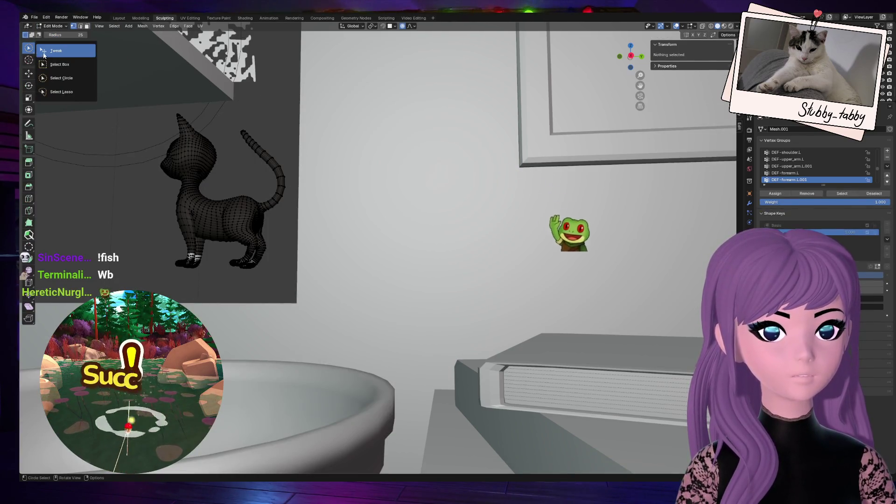
pyautogui.moveTo(29, 48); pyautogui.dragTo(54, 64)
pyautogui.click(217, 144)
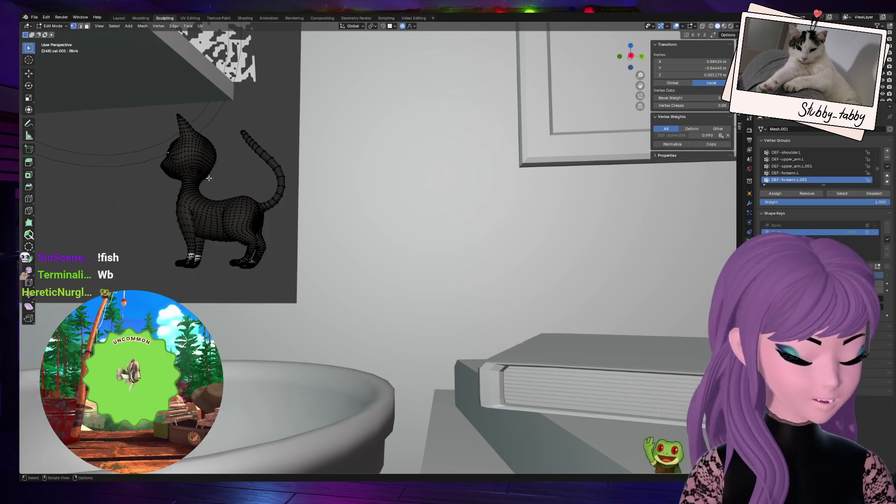
pyautogui.press('KP_Decimal')
pyautogui.scroll(-3, 409, 175)
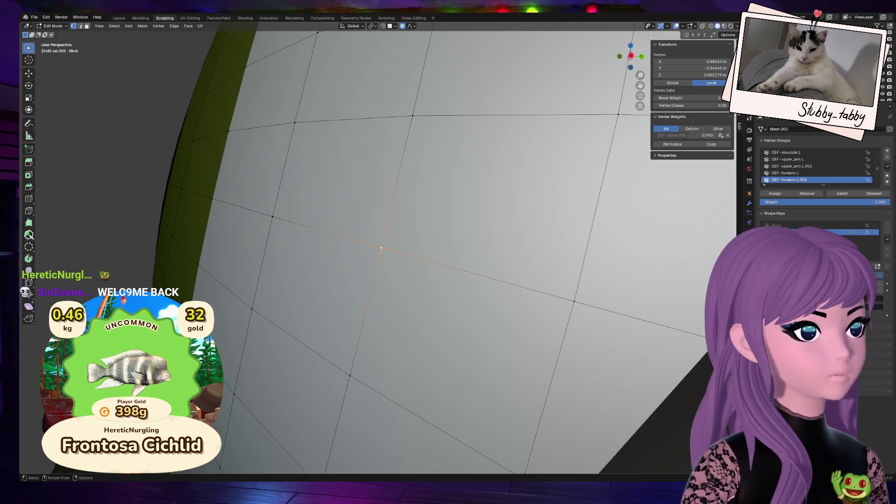
pyautogui.moveTo(471, 90); pyautogui.dragTo(385, 226, button='middle')
pyautogui.scroll(-5, 386, 226)
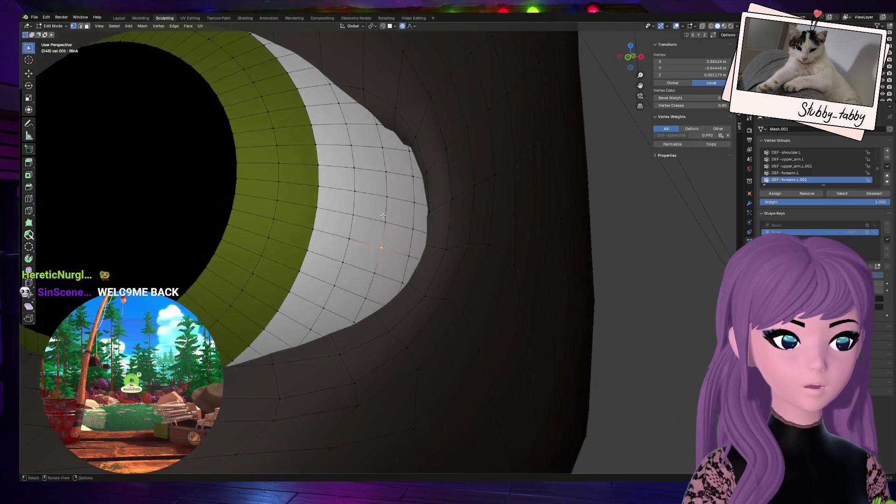
pyautogui.scroll(-3, 508, 108)
pyautogui.click(629, 64)
pyautogui.scroll(-3, 406, 215)
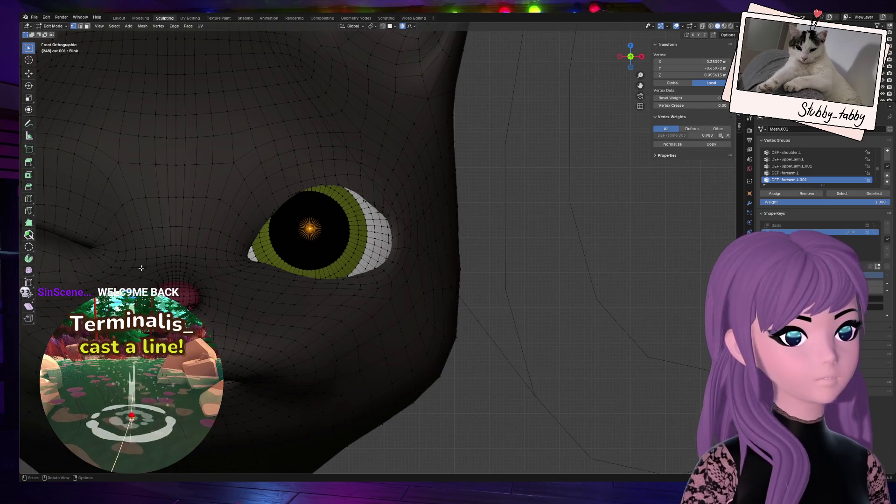
# - Grow the selection over the whole eyeball and try a Y-axis move, leaving it in place
pyautogui.press('ctrl+KP_Add')
pyautogui.press('ctrl+KP_Add')
pyautogui.press('ctrl+KP_Add')
pyautogui.press('ctrl+KP_Add')
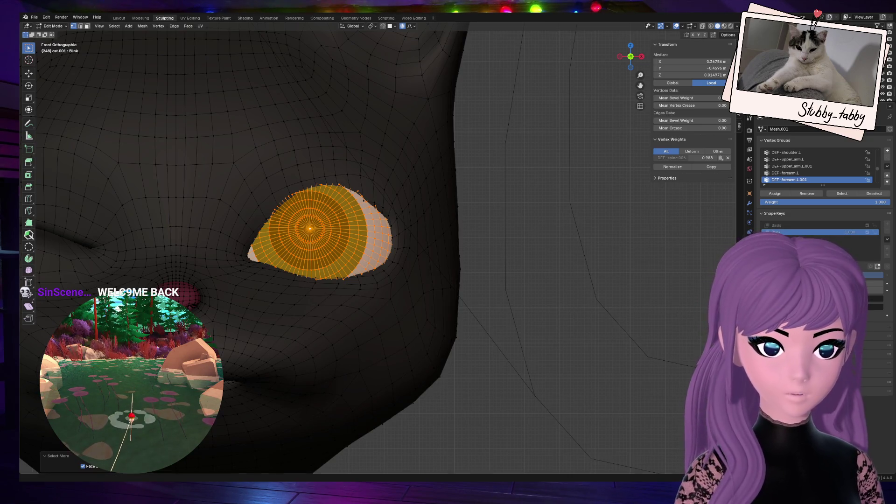
pyautogui.moveTo(491, 171); pyautogui.dragTo(559, 170, button='middle')
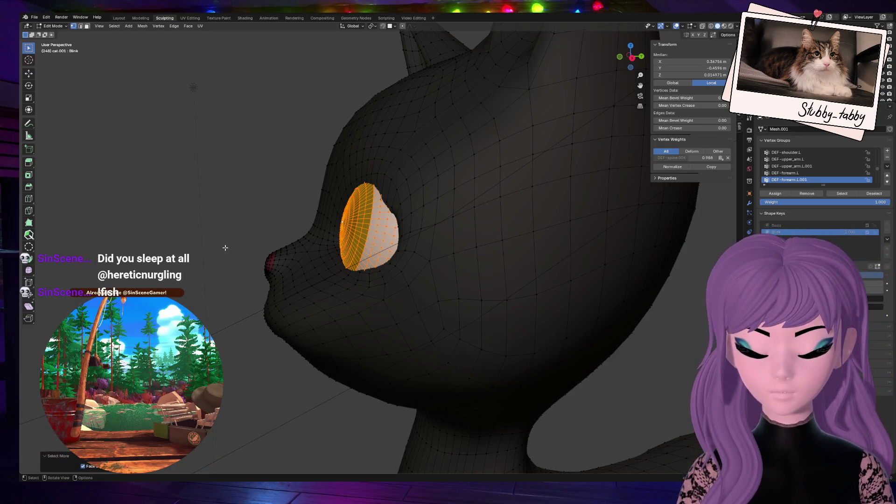
pyautogui.press('g')
pyautogui.press('y')
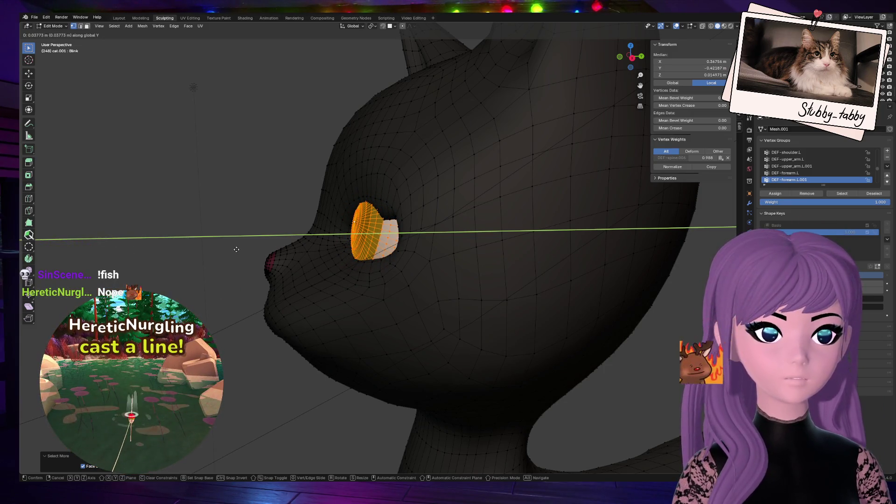
pyautogui.click(237, 249)
pyautogui.scroll(-2, 336, 252)
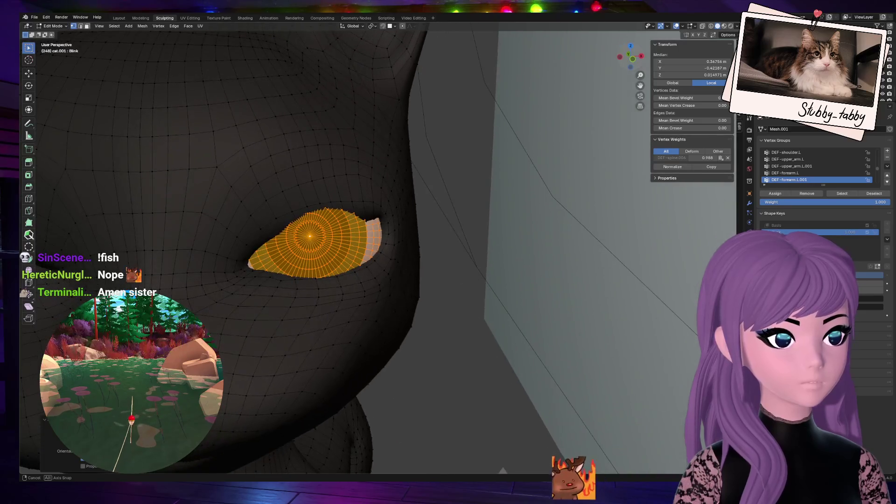
pyautogui.scroll(-2, 336, 253)
pyautogui.scroll(-3, 336, 252)
# - Orbit back to the eye and select the edge loop around the eye rim
pyautogui.moveTo(532, 98); pyautogui.dragTo(546, 90, button='middle')
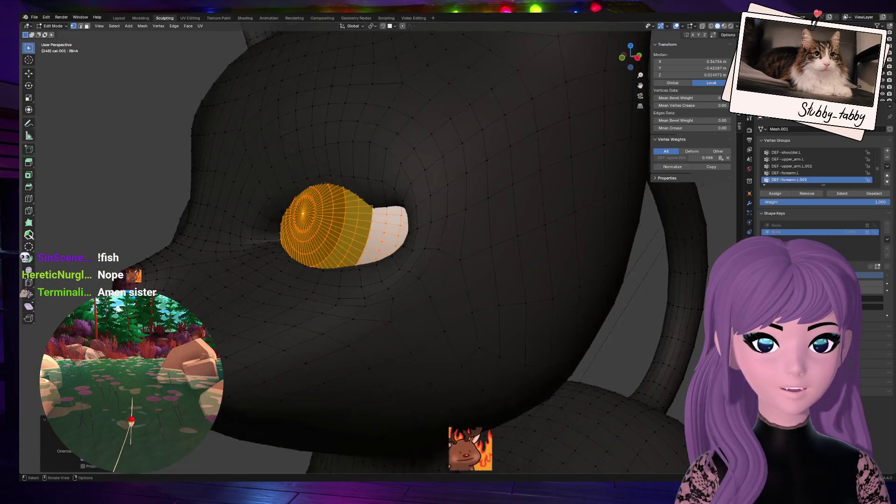
pyautogui.scroll(3, 546, 90)
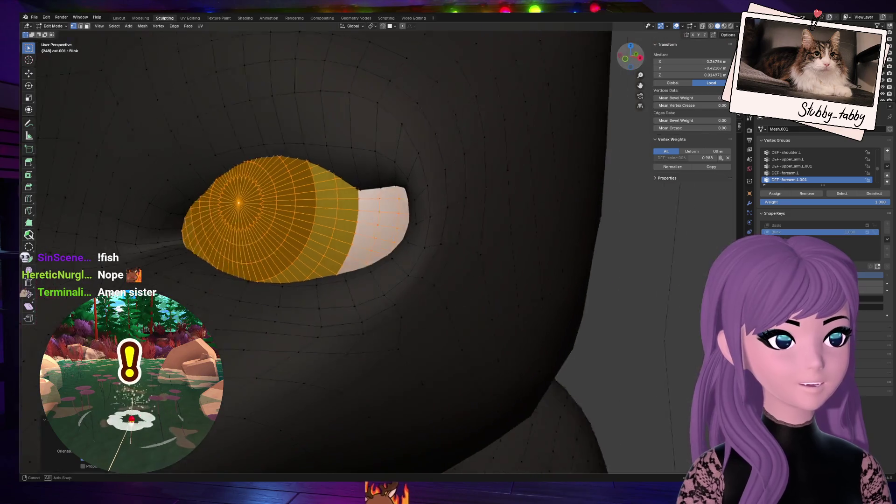
pyautogui.moveTo(613, 51); pyautogui.dragTo(355, 200)
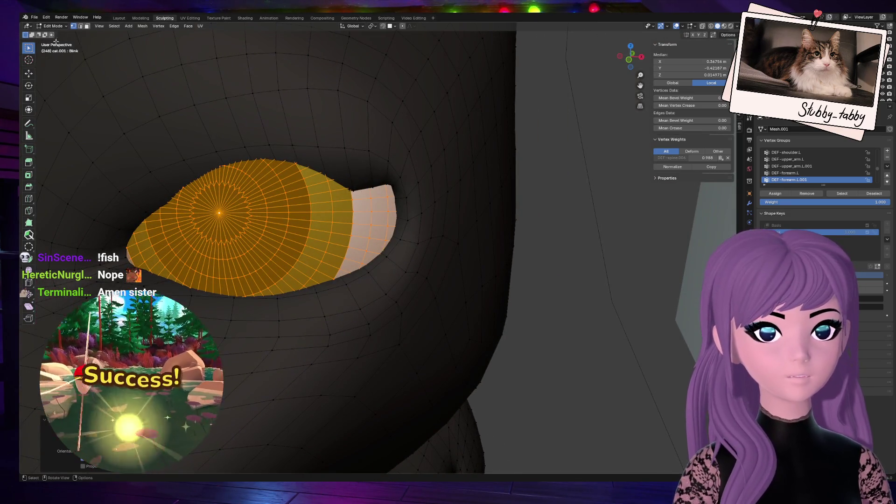
pyautogui.keyDown('alt'); pyautogui.click(367, 188); pyautogui.keyUp('alt')
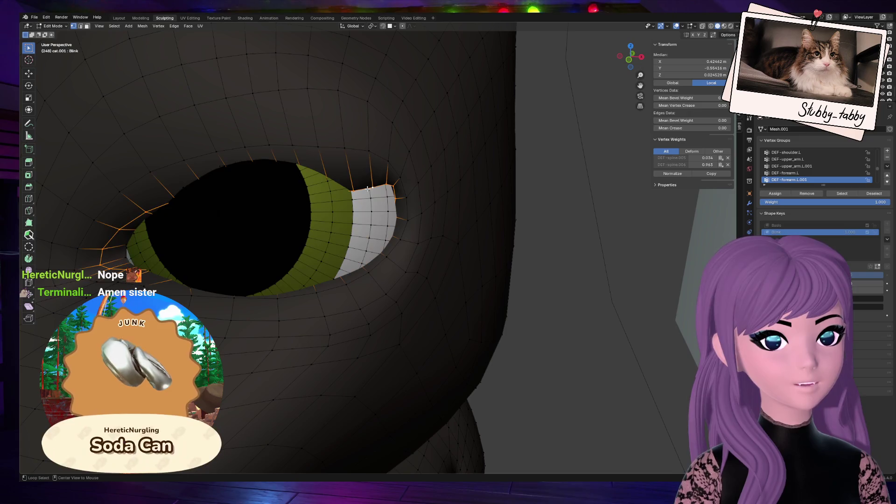
pyautogui.scroll(-3, 459, 248)
# - Try proportional-edit moves of the rim loop, cancelling without changing the mesh
pyautogui.moveTo(490, 210); pyautogui.dragTo(460, 249, button='middle')
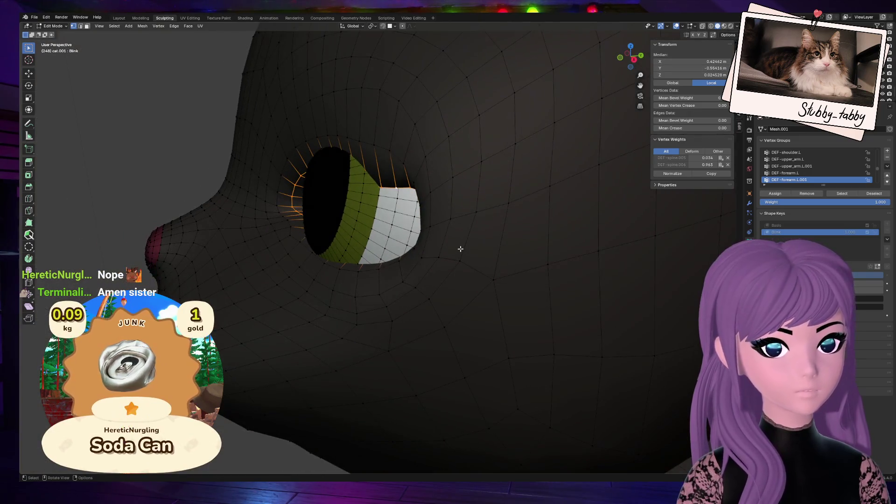
pyautogui.press('g')
pyautogui.press('Escape')
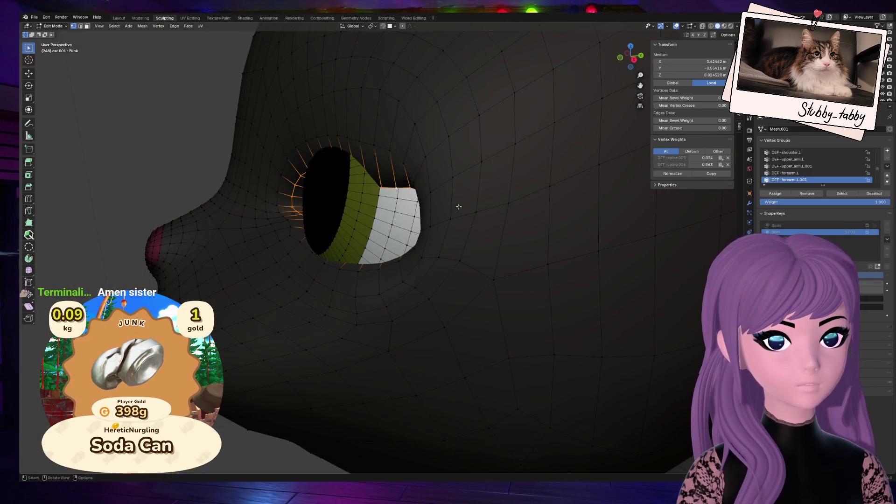
pyautogui.press('g')
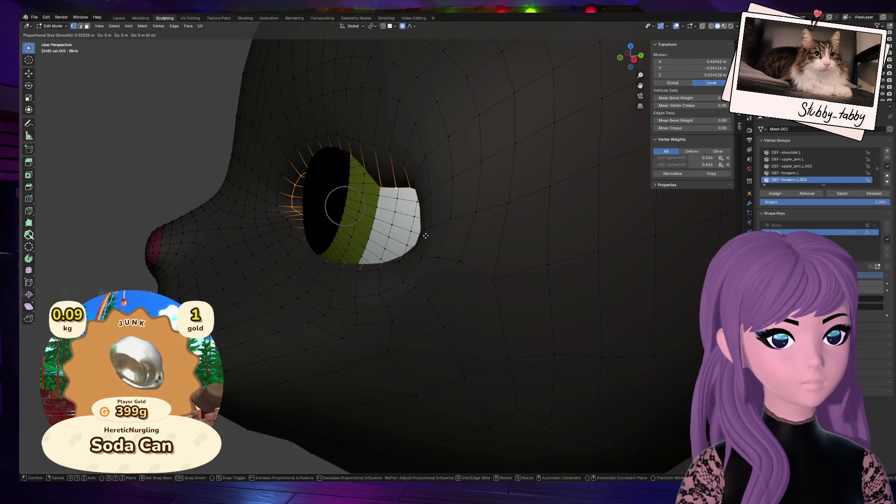
pyautogui.click(418, 233)
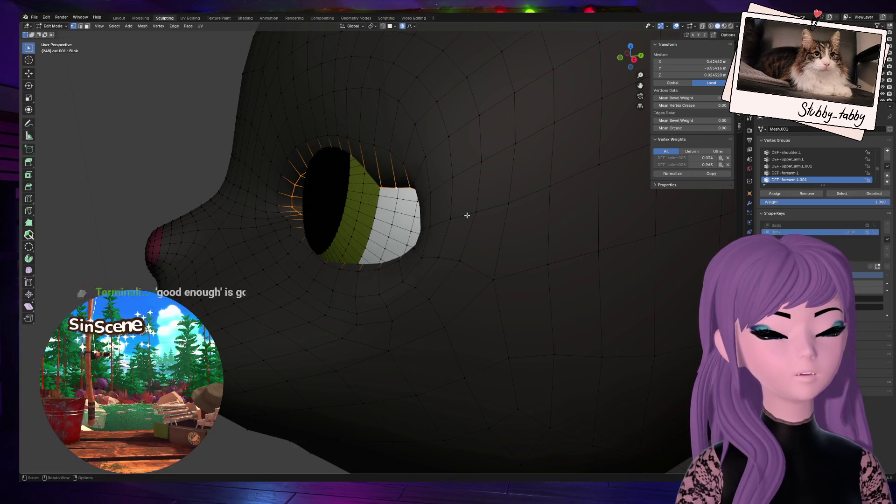
# - Grow the selection over the eyeball, hide it, and select the socket edge loop
pyautogui.moveTo(419, 233); pyautogui.dragTo(357, 270, button='middle')
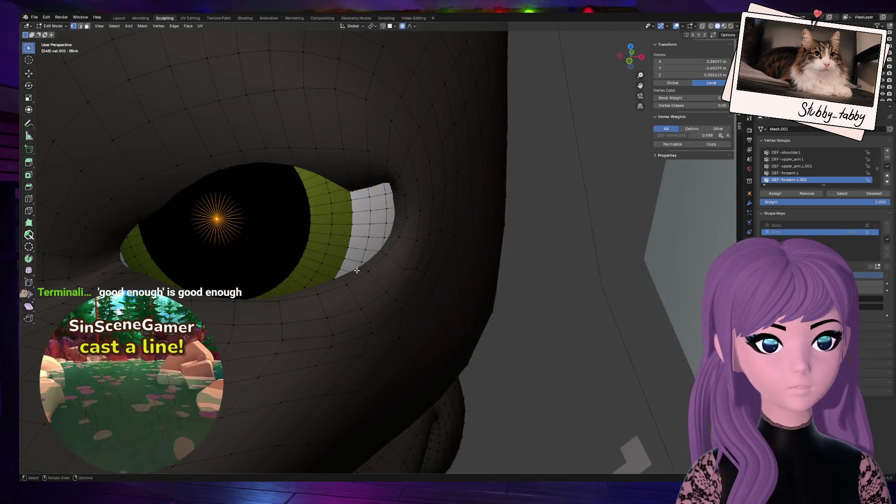
pyautogui.press('ctrl+KP_Add')
pyautogui.press('ctrl+KP_Add')
pyautogui.press('ctrl+KP_Add')
pyautogui.press('ctrl+KP_Add')
pyautogui.press('ctrl+KP_Add')
pyautogui.press('ctrl+KP_Add')
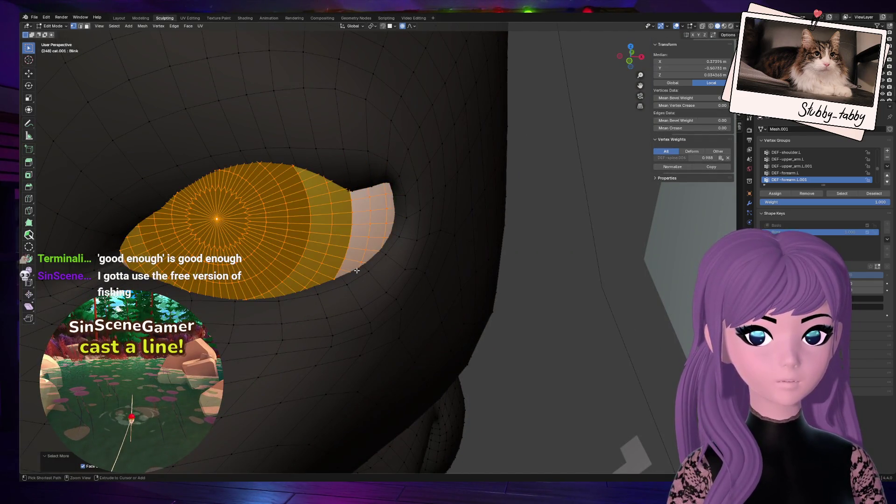
pyautogui.press('ctrl+KP_Add')
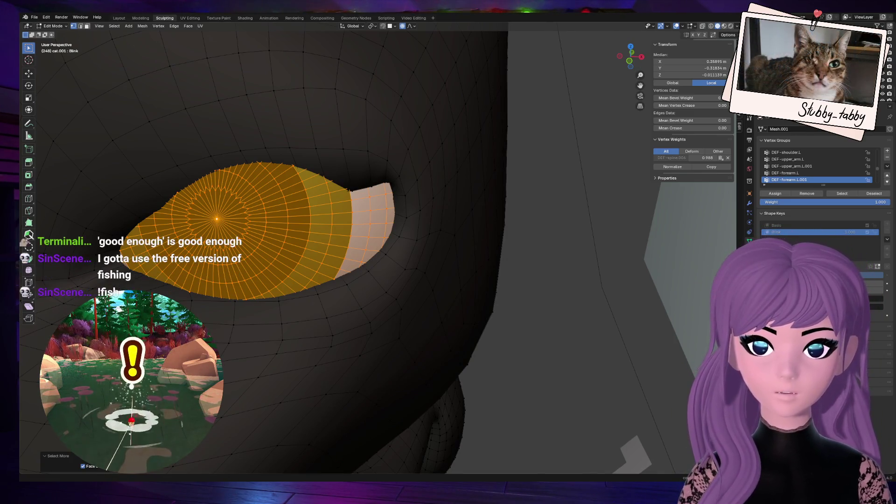
pyautogui.press('h')
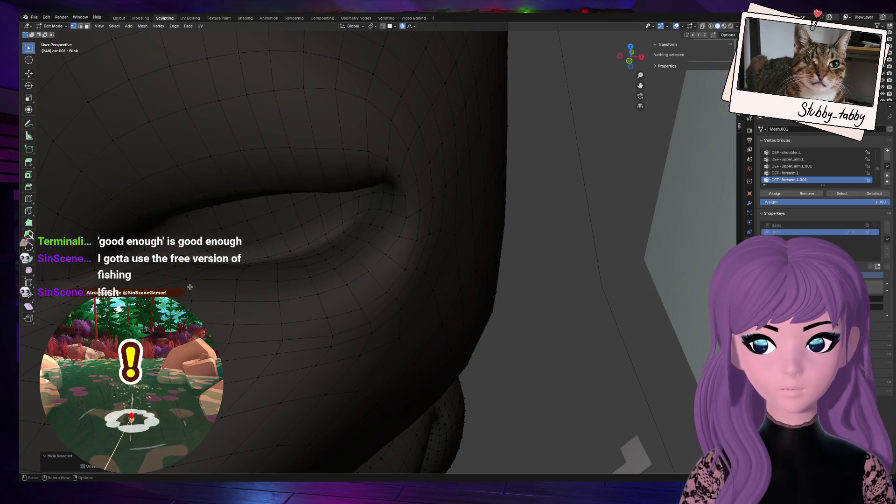
pyautogui.keyDown('alt'); pyautogui.click(332, 190); pyautogui.keyUp('alt')
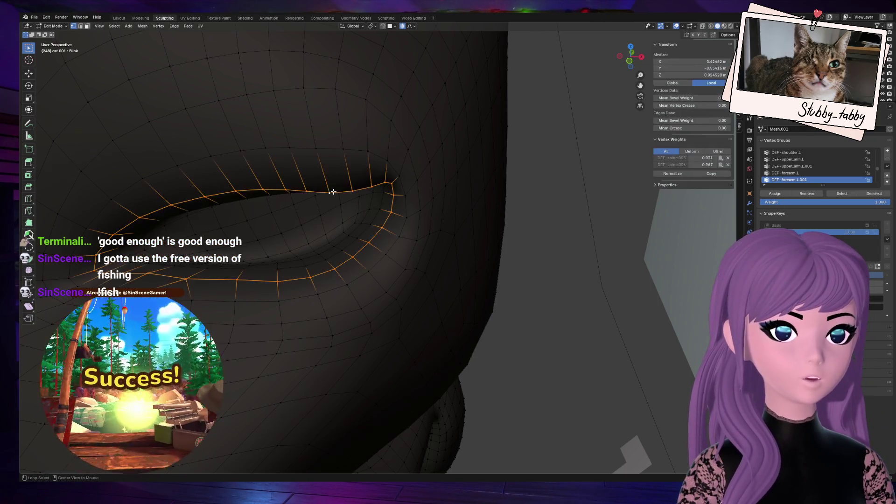
pyautogui.scroll(-3, 327, 198)
# - Reshape the socket loop with a proportional-falloff move, then unhide the eyeball
pyautogui.moveTo(327, 198); pyautogui.dragTo(266, 203, button='middle')
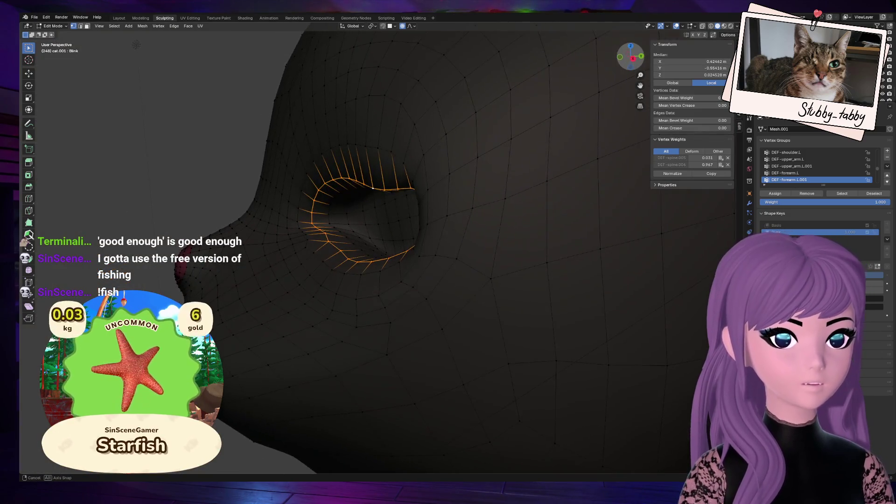
pyautogui.press('h')
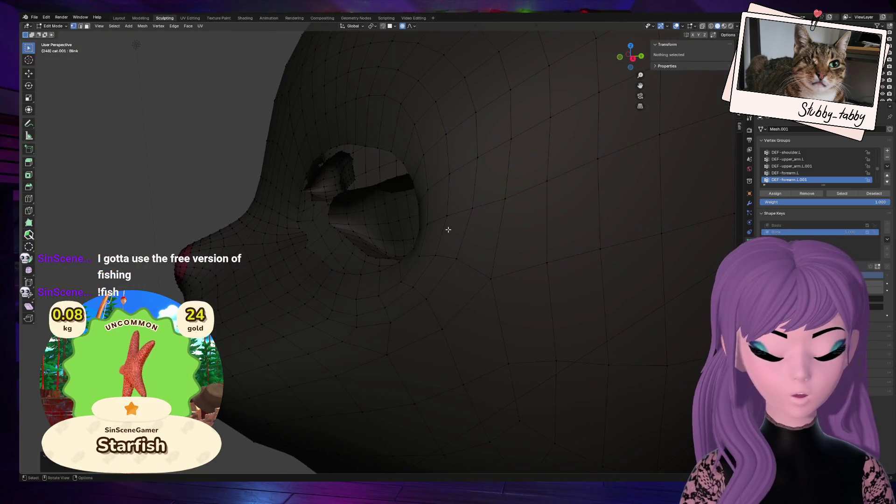
pyautogui.hotkey('alt', 'h')
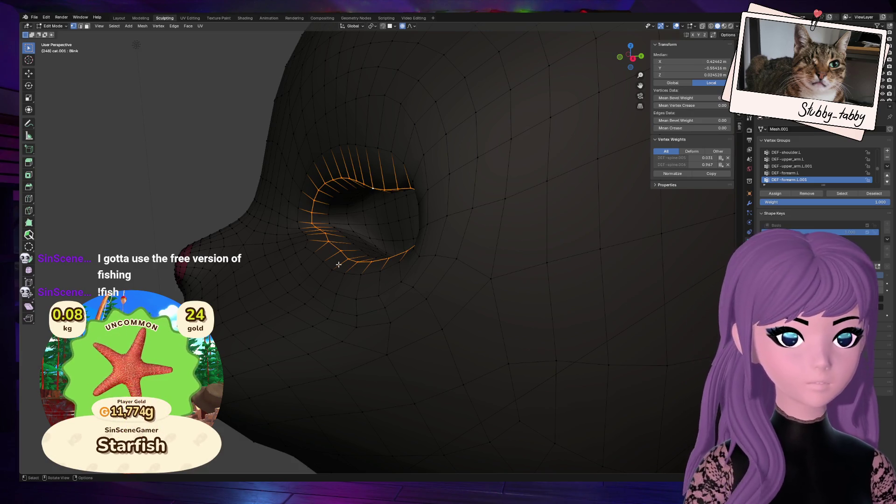
pyautogui.press('g')
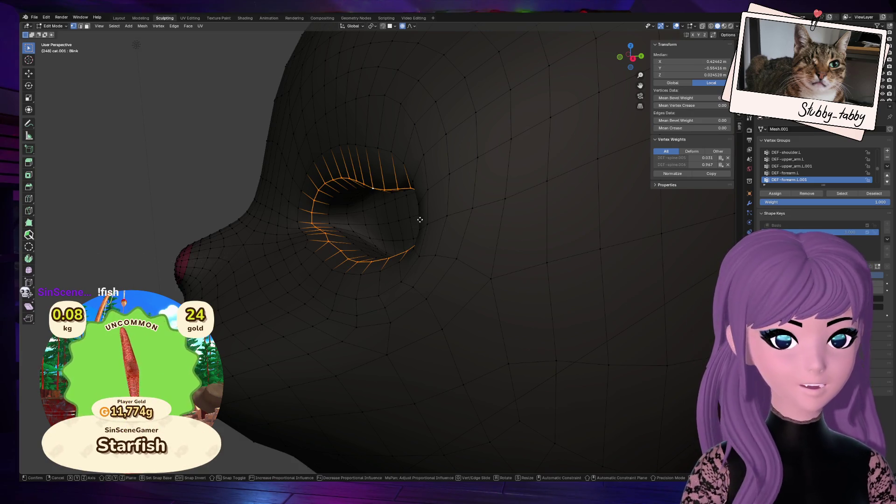
pyautogui.scroll(-2, 406, 220)
pyautogui.scroll(-1, 405, 218)
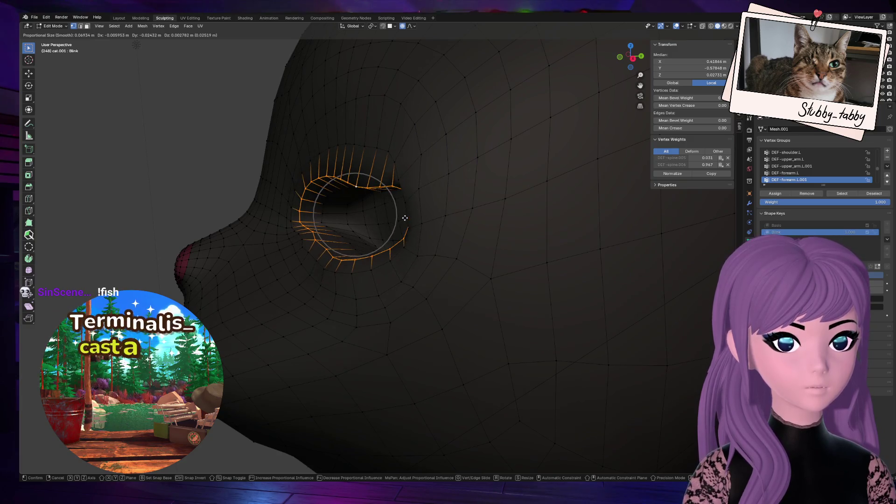
pyautogui.scroll(-2, 403, 218)
pyautogui.scroll(-1, 400, 217)
pyautogui.scroll(-1, 398, 217)
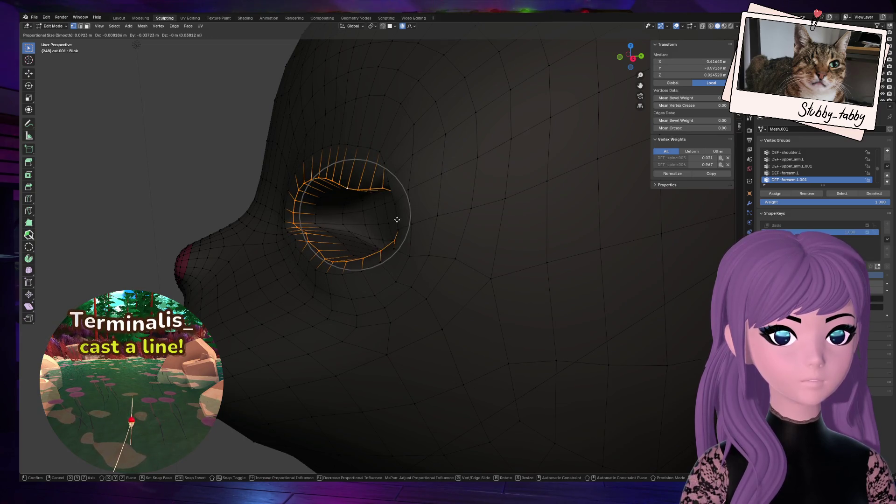
pyautogui.click(397, 219)
pyautogui.moveTo(640, 56)
pyautogui.mouseDown()
pyautogui.moveTo(651, 67)
pyautogui.moveTo(594, 102)
pyautogui.mouseUp()
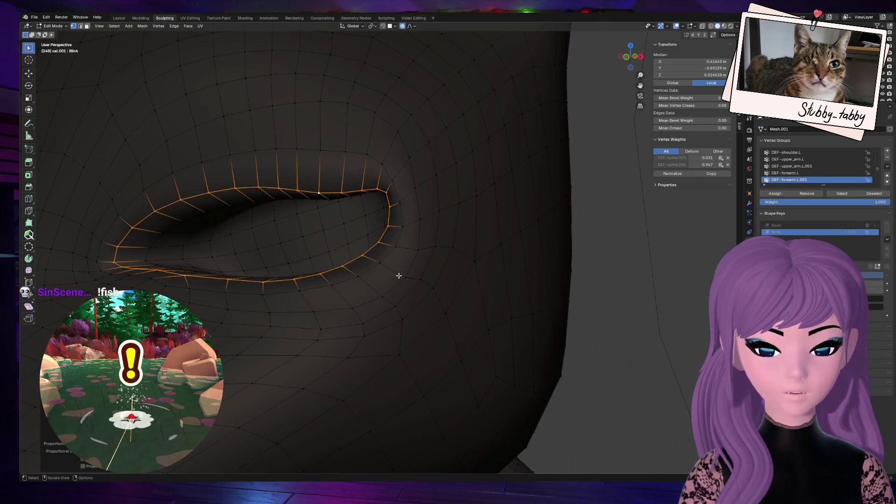
pyautogui.hotkey('alt', 'h')
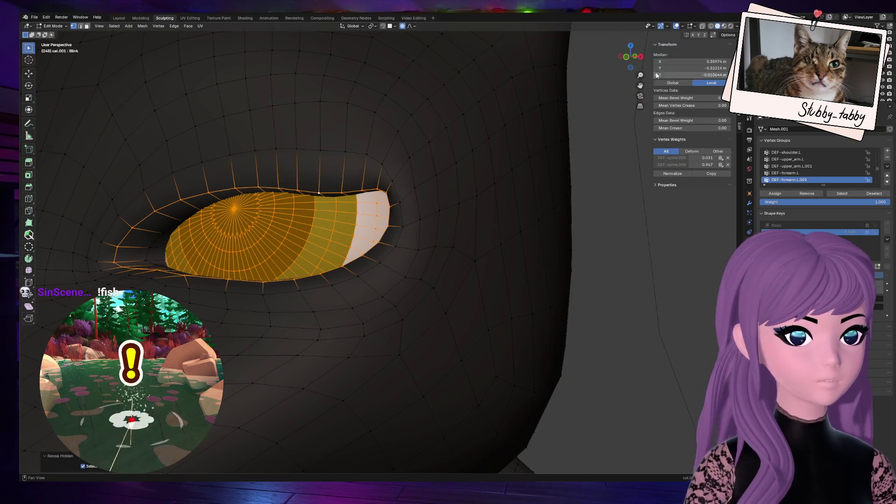
pyautogui.scroll(-4, 452, 202)
pyautogui.scroll(-3, 442, 236)
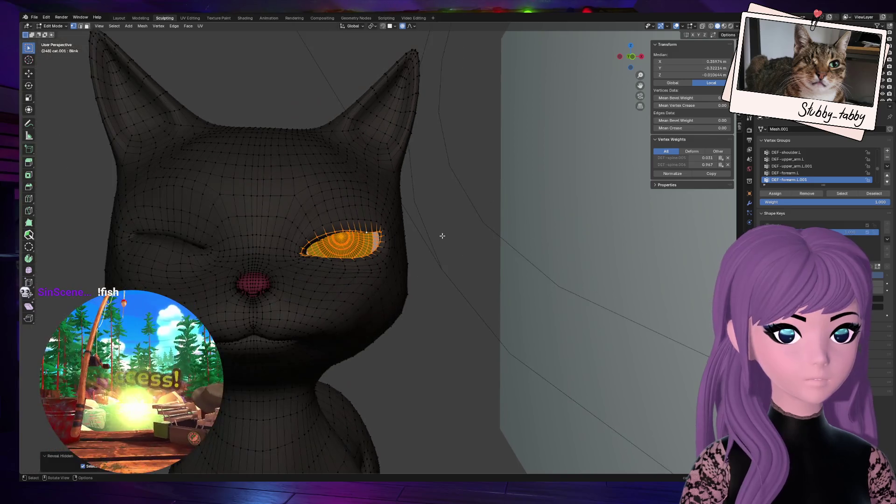
# - In front view, nudge the eyelid's top corner vertex with proportional editing
pyautogui.hotkey('alt', 'a')
pyautogui.click(632, 57)
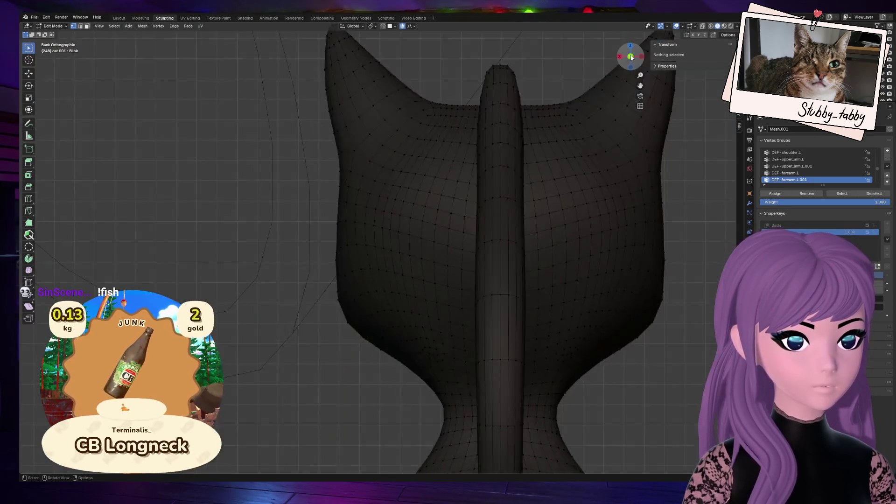
pyautogui.scroll(4, 371, 231)
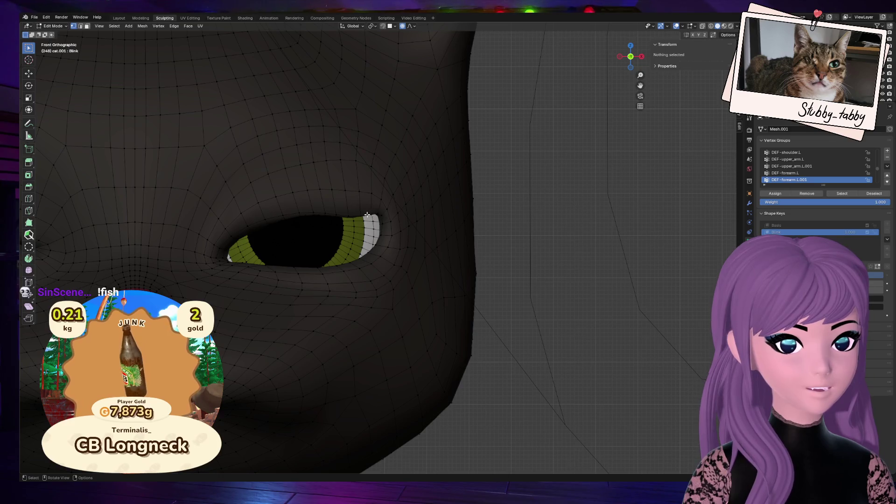
pyautogui.click(368, 214)
pyautogui.press('g')
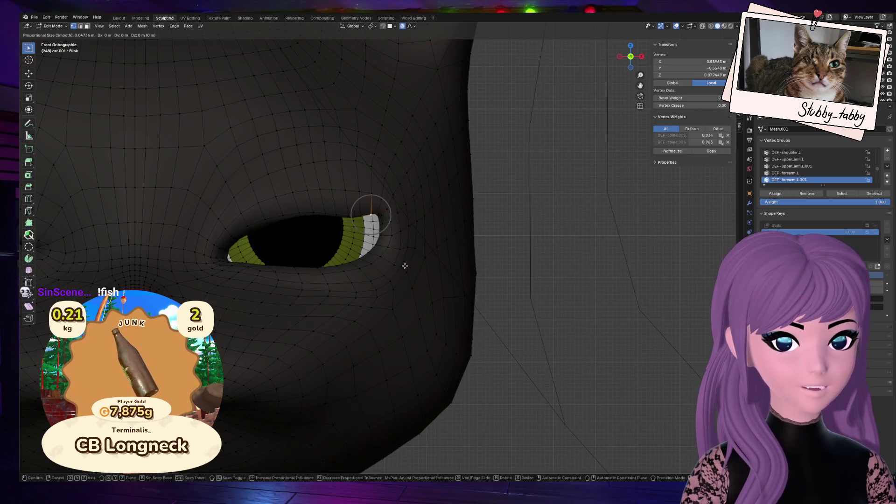
pyautogui.scroll(6, 406, 270)
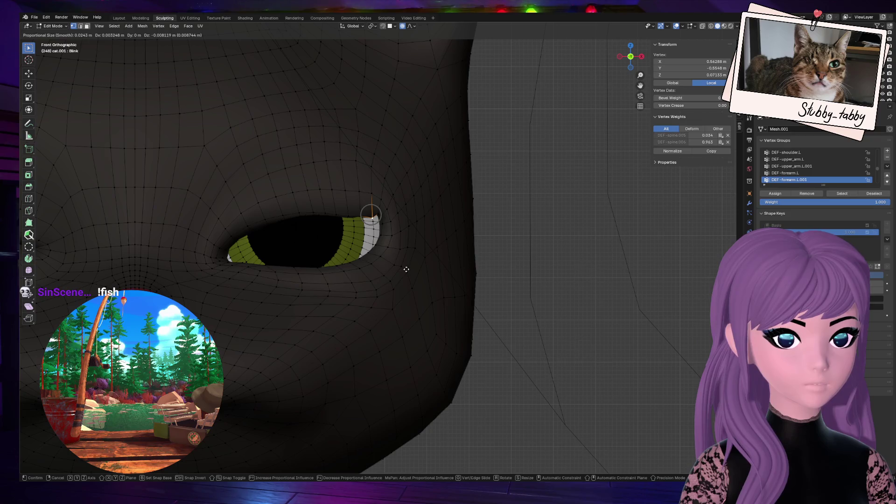
pyautogui.click(406, 265)
pyautogui.scroll(4, 406, 264)
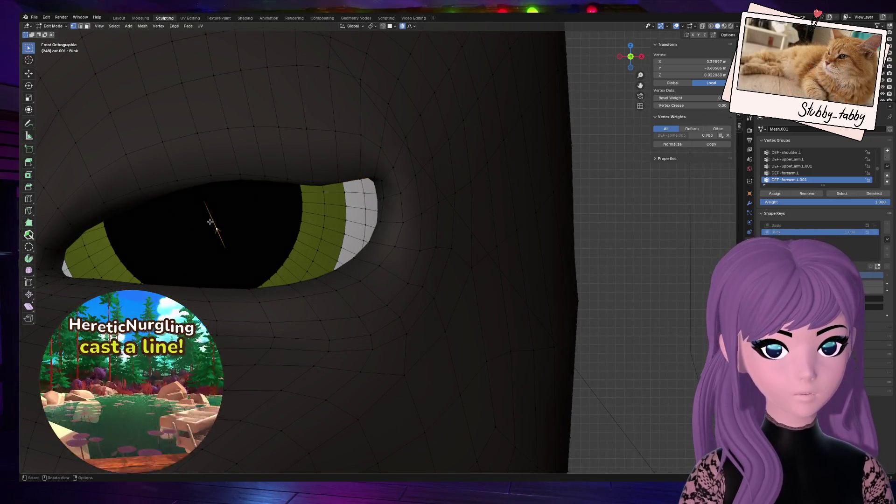
pyautogui.scroll(-3, 367, 254)
# - Select the whole eyeball and hide it to show the eyelid slit
pyautogui.press('ctrl+KP_Add')
pyautogui.press('ctrl+KP_Add')
pyautogui.press('ctrl+KP_Add')
pyautogui.press('ctrl+KP_Add')
pyautogui.press('ctrl+KP_Add')
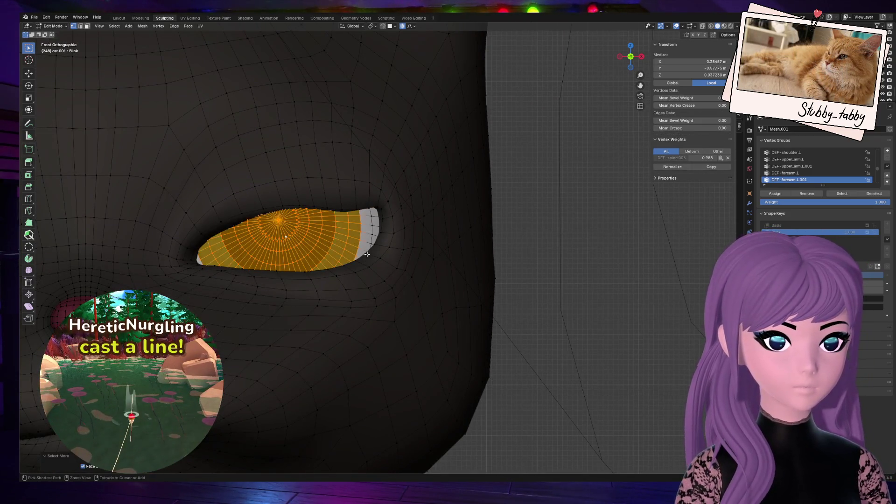
pyautogui.press('h')
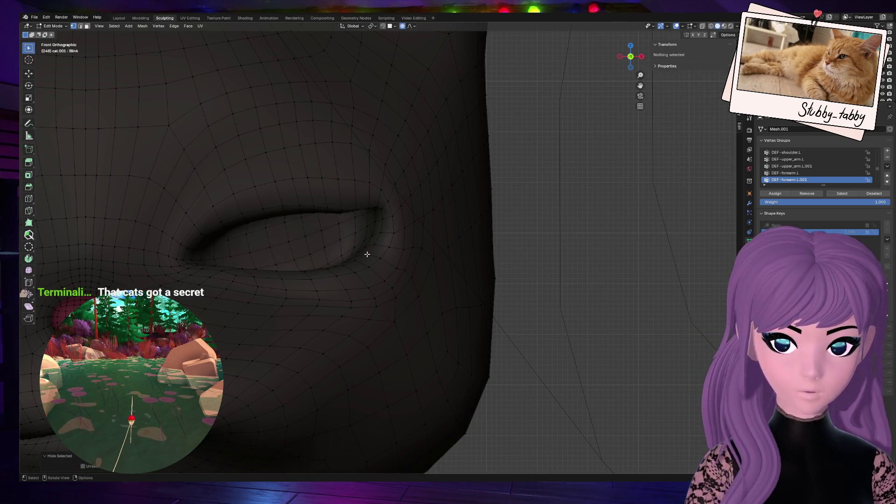
pyautogui.scroll(1, 359, 219)
# - Select the eyelid's outer-corner vertex and nudge it inward twice after two cancelled tries
pyautogui.click(365, 200)
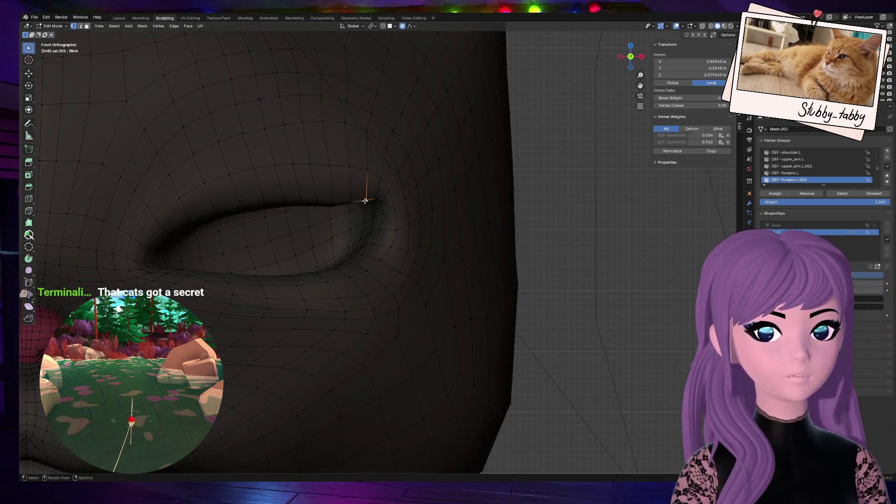
pyautogui.press('g')
pyautogui.rightClick(414, 227)
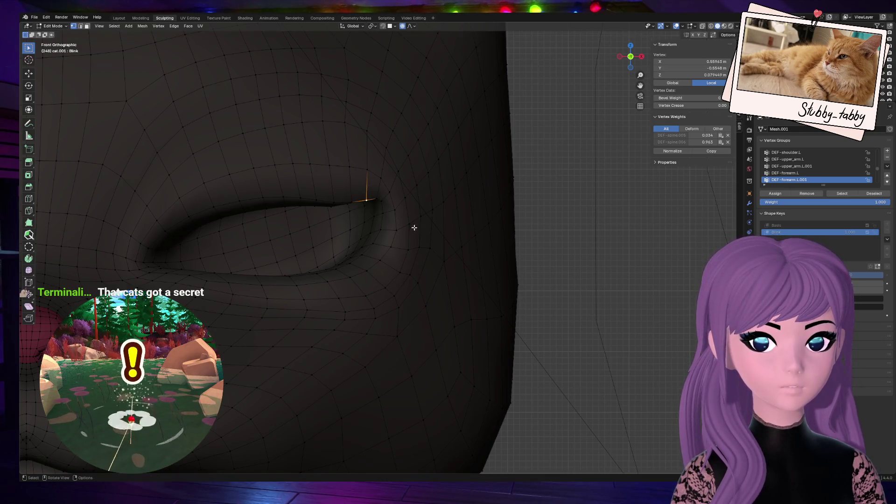
pyautogui.press('g')
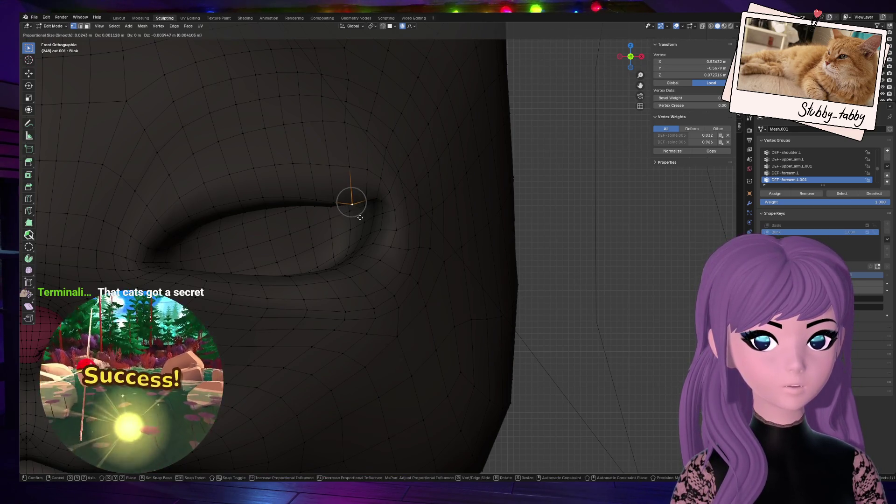
pyautogui.rightClick(387, 182)
pyautogui.scroll(2, 387, 182)
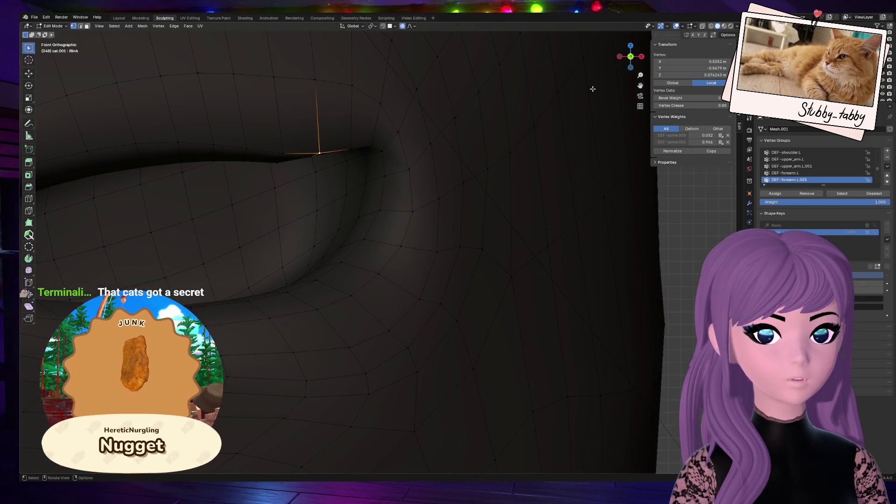
pyautogui.moveTo(630, 58); pyautogui.dragTo(623, 72)
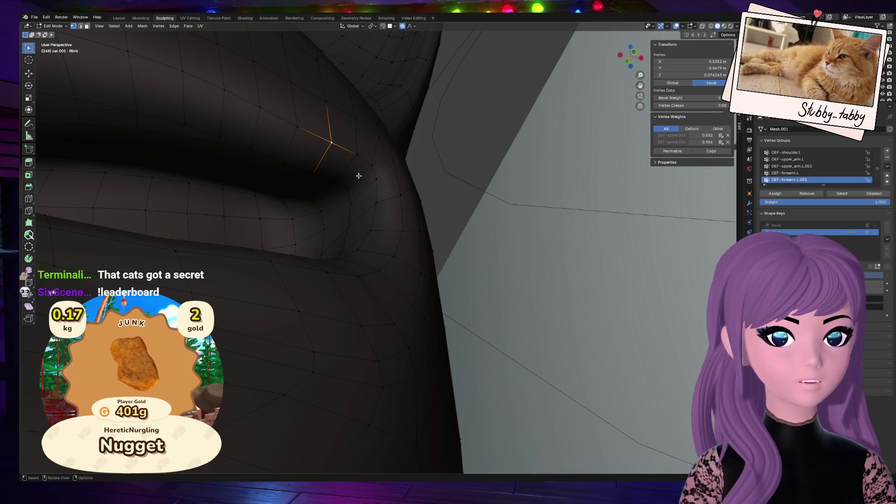
pyautogui.scroll(3, 359, 175)
pyautogui.moveTo(358, 176); pyautogui.dragTo(404, 199, button='middle')
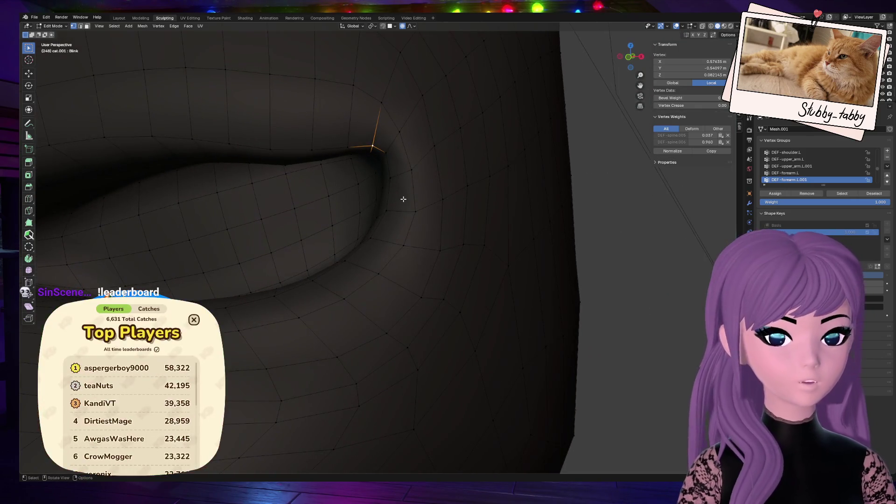
pyautogui.press('g')
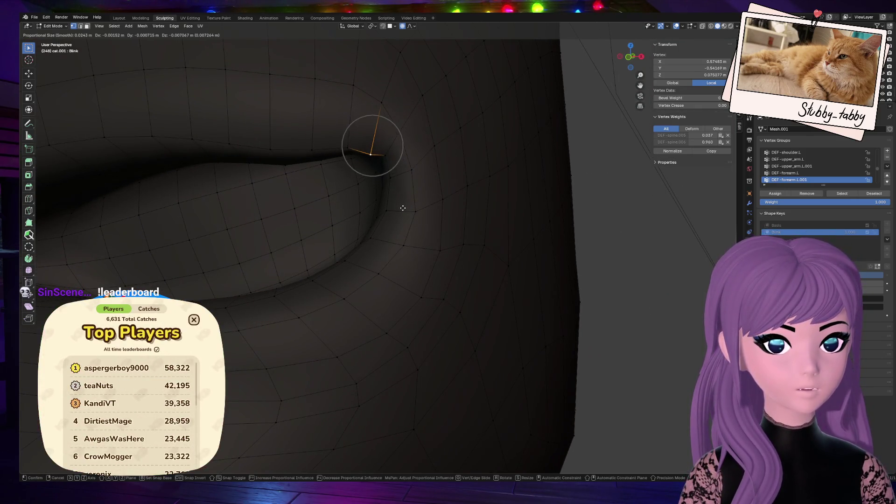
pyautogui.click(402, 203)
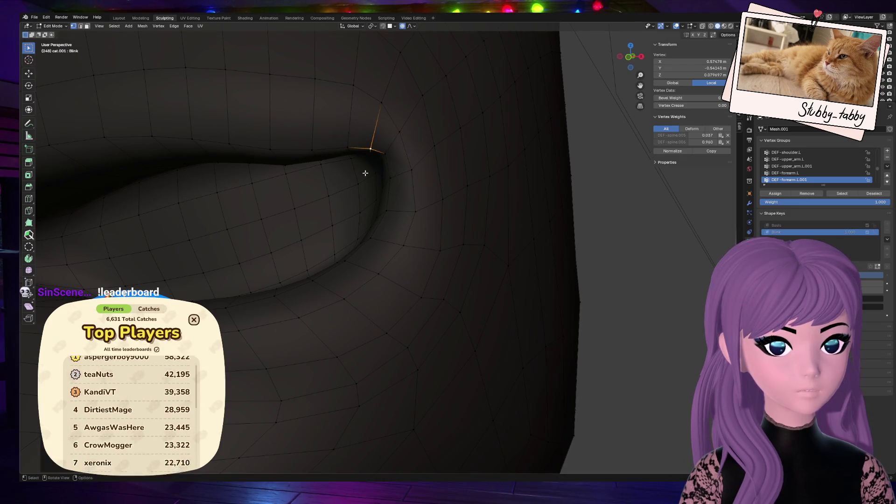
pyautogui.press('g')
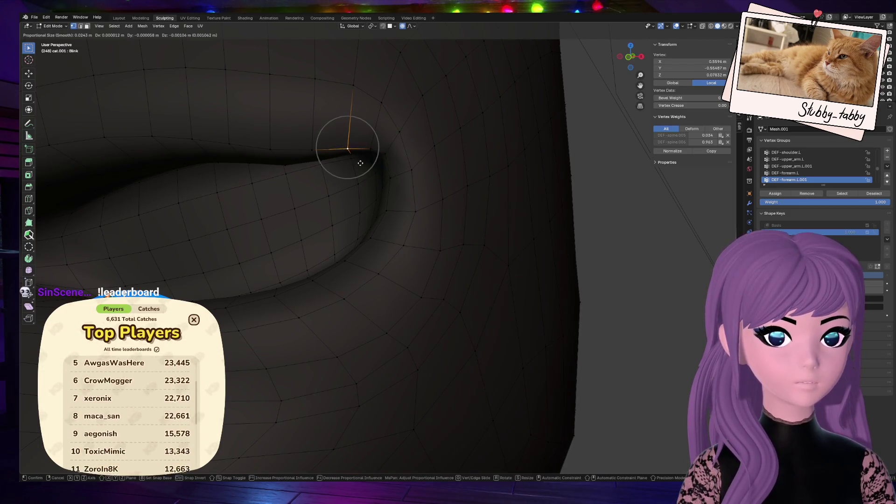
pyautogui.click(359, 166)
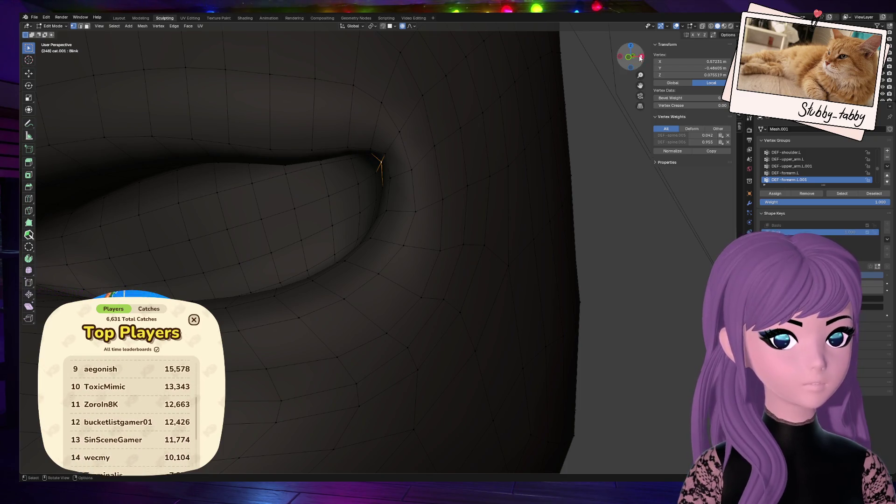
# - Check the corner from top, side and front views, then re-grab it with soft falloff, undoing once
pyautogui.moveTo(379, 163); pyautogui.dragTo(391, 164, button='middle')
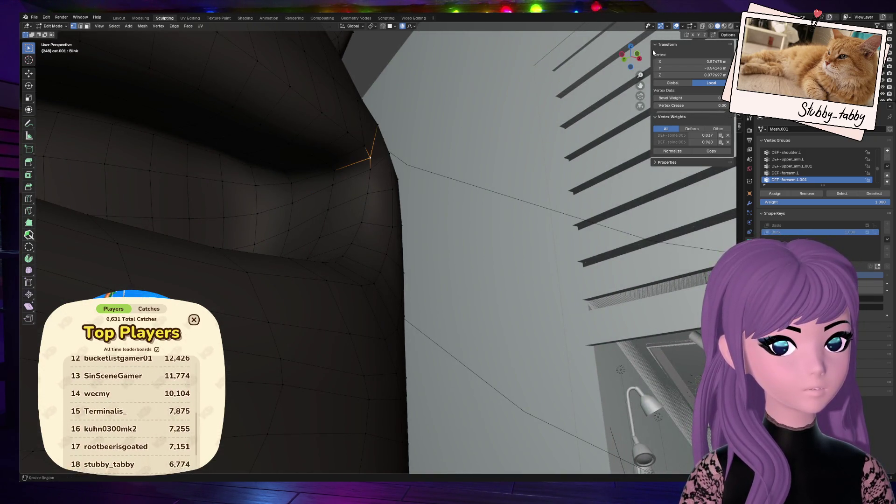
pyautogui.press('KP_7')
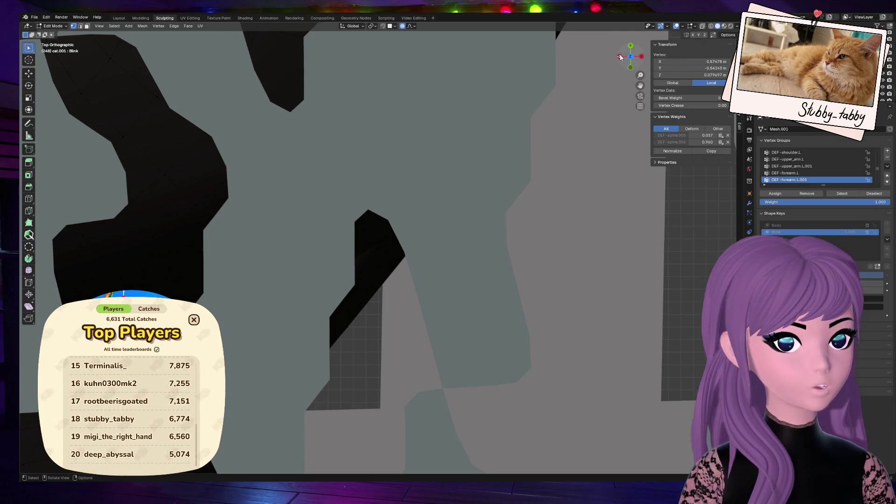
pyautogui.click(620, 57)
pyautogui.click(640, 58)
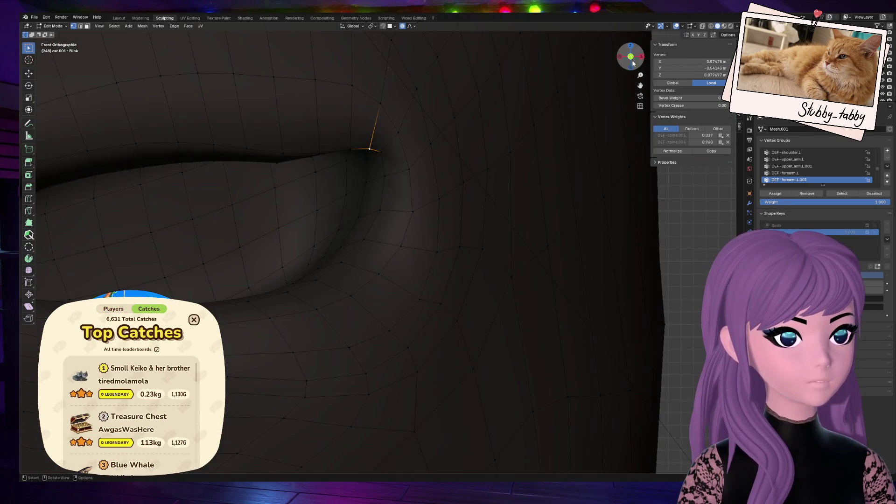
pyautogui.press('g')
pyautogui.scroll(2, 426, 177)
pyautogui.scroll(-2, 426, 180)
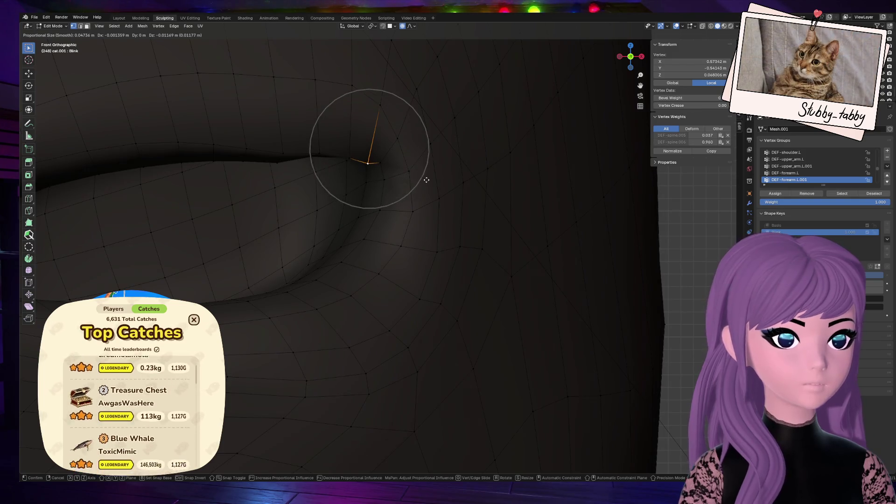
pyautogui.scroll(-2, 426, 181)
pyautogui.scroll(-2, 426, 185)
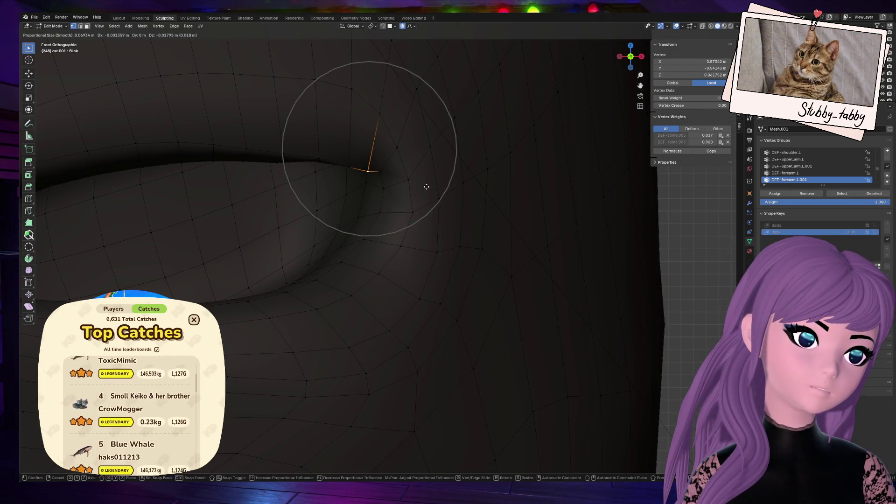
pyautogui.click(425, 186)
pyautogui.hotkey('ctrl', 'z')
pyautogui.press('g')
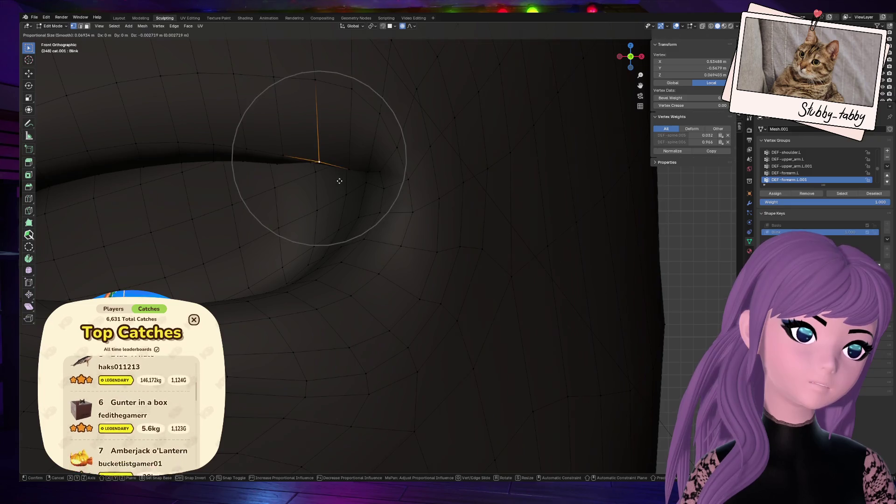
pyautogui.click(340, 186)
pyautogui.scroll(-2, 341, 185)
pyautogui.scroll(-2, 329, 183)
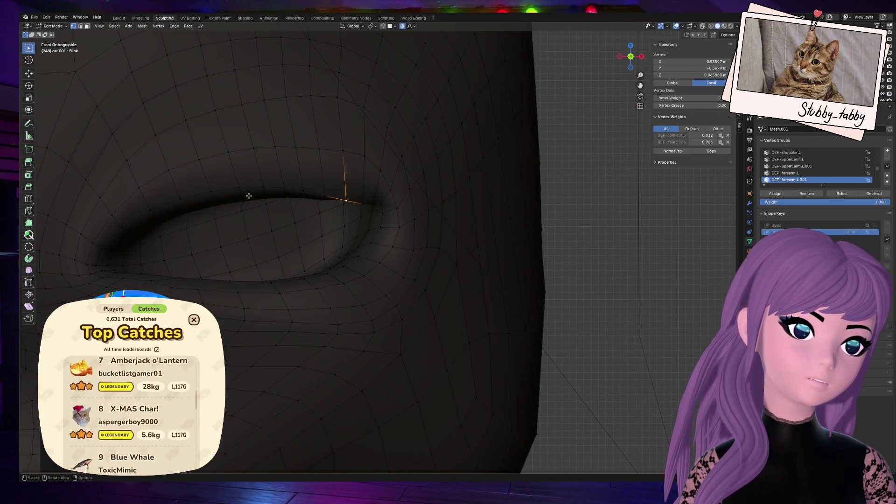
pyautogui.scroll(-2, 358, 238)
pyautogui.scroll(-1, 369, 263)
pyautogui.scroll(3, 368, 262)
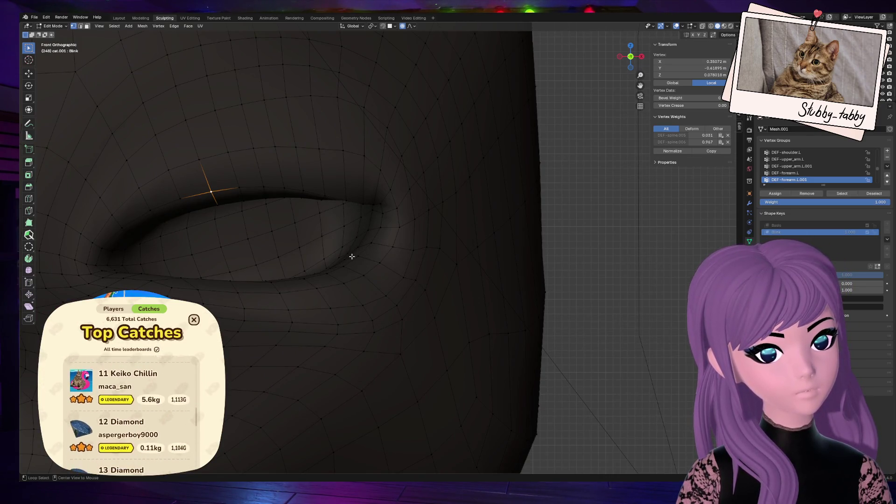
# - Isolate the lower eyelid edge loop and shift it upward with proportional editing, then select the upper loop
pyautogui.keyDown('alt'); pyautogui.click(351, 256); pyautogui.keyUp('alt')
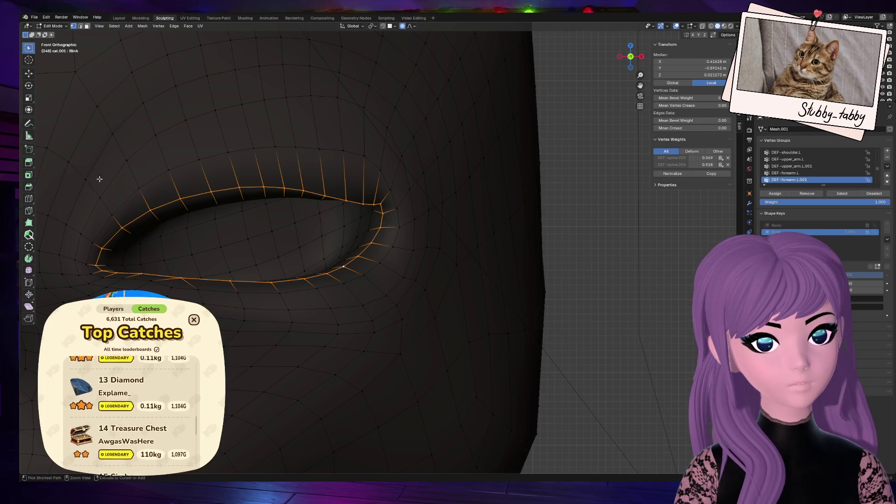
pyautogui.keyDown('ctrl'); pyautogui.moveTo(99, 178); pyautogui.dragTo(349, 222); pyautogui.keyUp('ctrl')
pyautogui.keyDown('ctrl'); pyautogui.moveTo(87, 207); pyautogui.dragTo(152, 269); pyautogui.keyUp('ctrl')
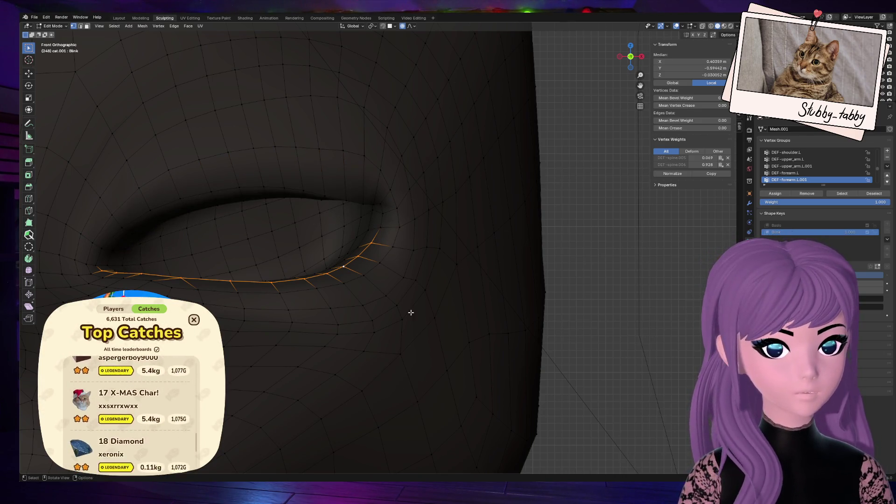
pyautogui.press('g')
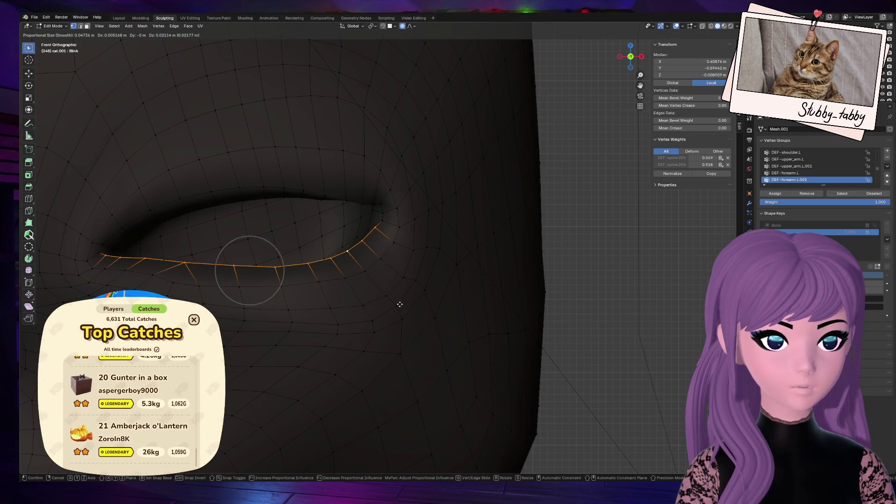
pyautogui.click(400, 306)
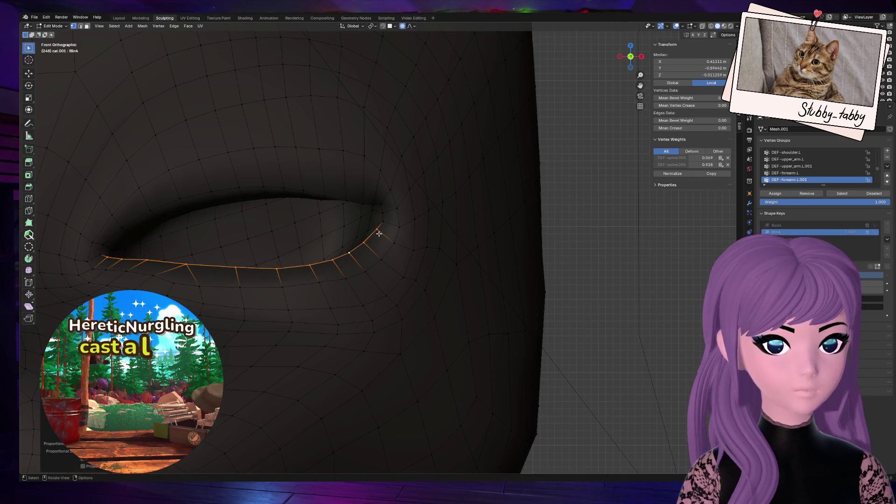
pyautogui.keyDown('alt'); pyautogui.click(267, 200); pyautogui.keyUp('alt')
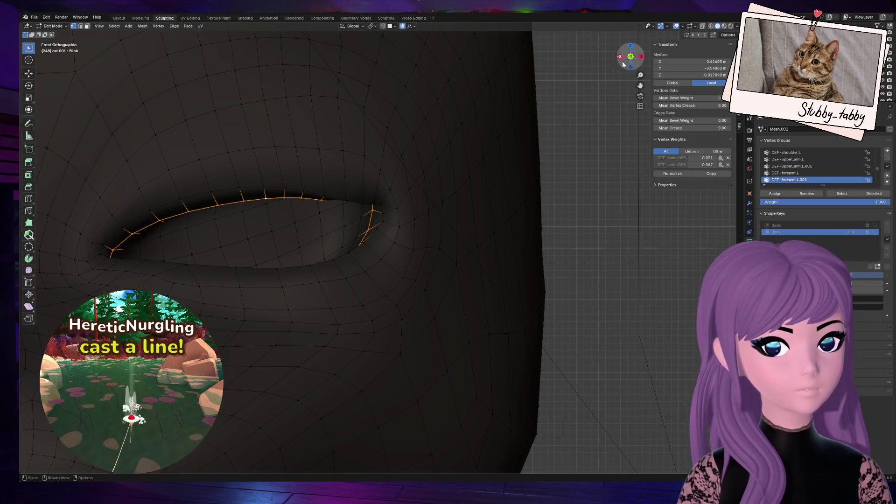
pyautogui.moveTo(623, 63); pyautogui.dragTo(411, 179, button='middle')
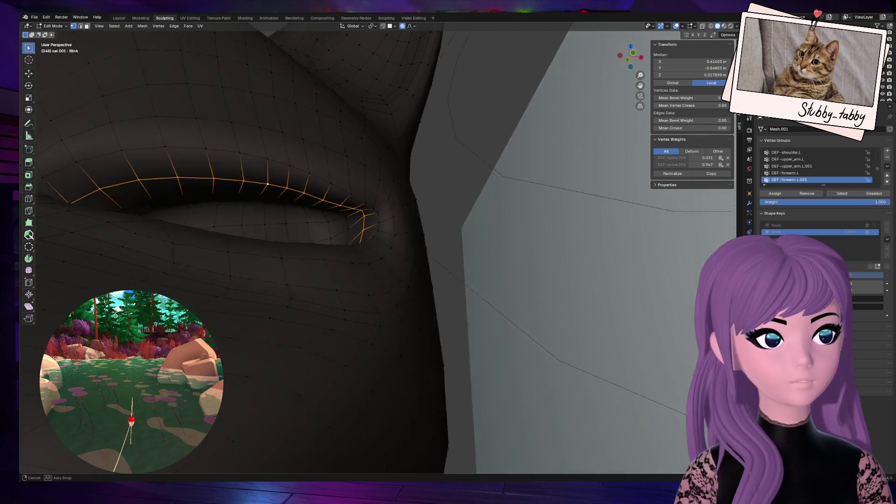
# - With X-ray shading on, box-deselect down to just the edges at the eye corner
pyautogui.moveTo(410, 179); pyautogui.dragTo(240, 150, button='middle')
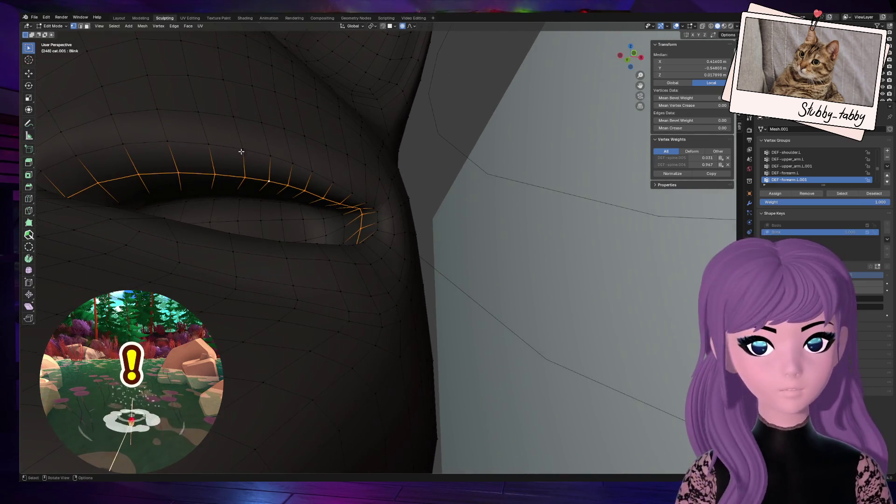
pyautogui.press('b')
pyautogui.moveTo(58, 159); pyautogui.dragTo(108, 215, button='middle')
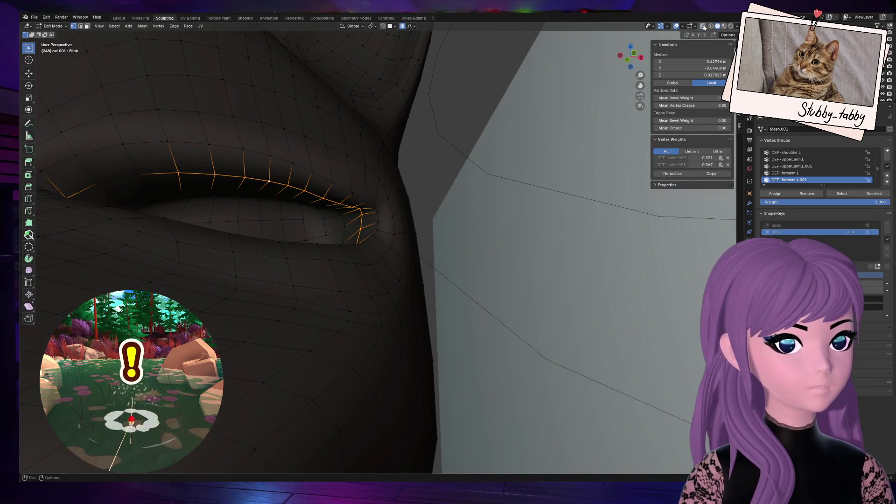
pyautogui.hotkey('alt', 'z')
pyautogui.moveTo(96, 176); pyautogui.dragTo(320, 330, button='middle')
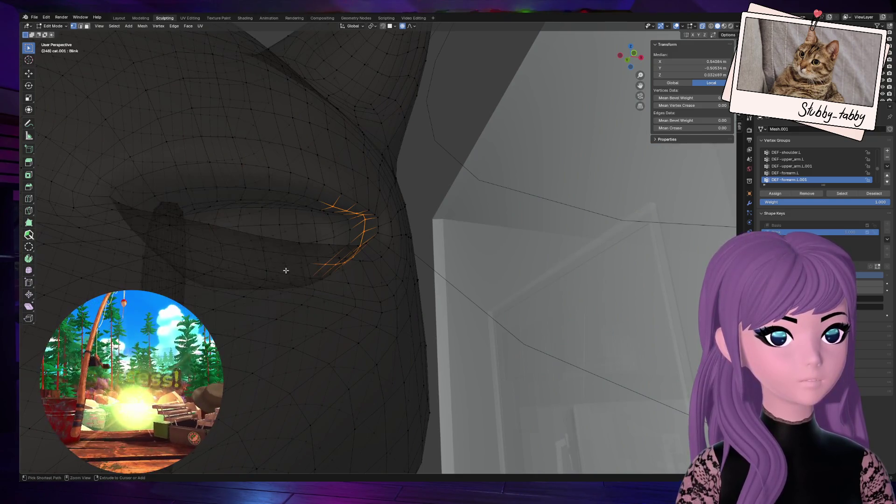
pyautogui.press('b')
pyautogui.moveTo(277, 250); pyautogui.dragTo(388, 304, button='middle')
pyautogui.keyDown('ctrl'); pyautogui.click(354, 219); pyautogui.keyUp('ctrl')
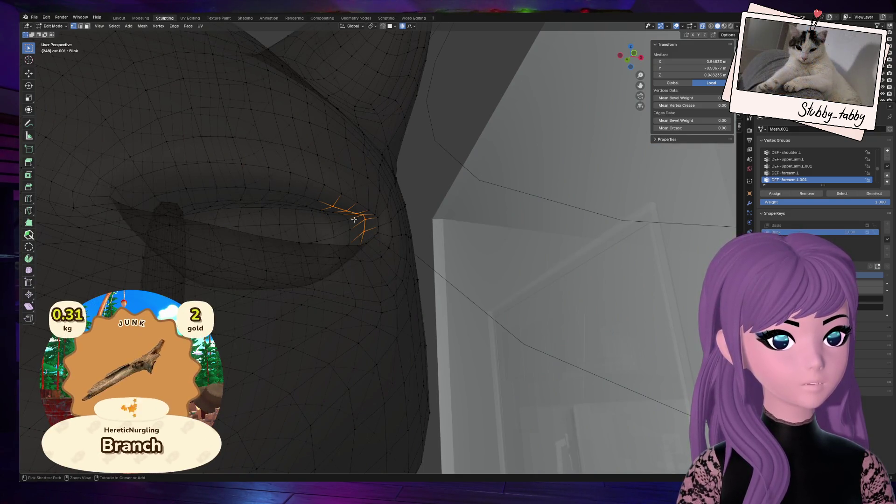
pyautogui.scroll(2, 380, 253)
pyautogui.scroll(2, 363, 204)
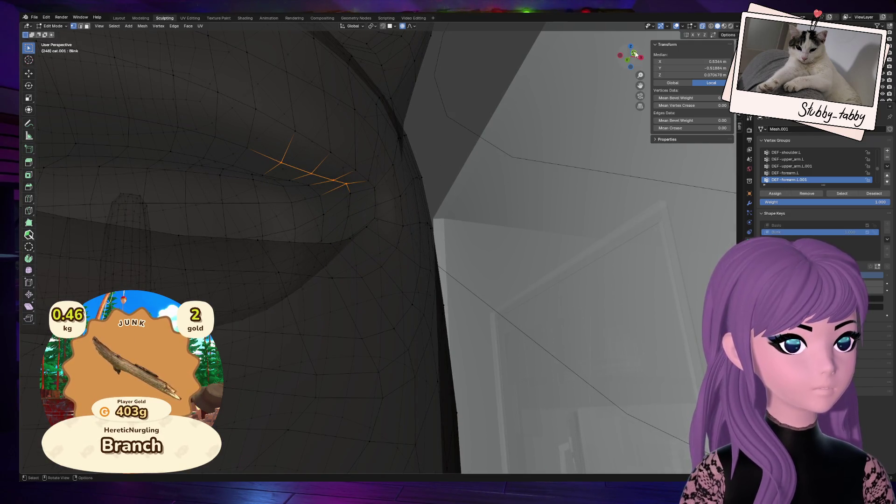
# - Move the eye-corner edges into the seam in two grabs from different angles
pyautogui.moveTo(392, 210); pyautogui.dragTo(421, 173, button='middle')
pyautogui.press('g')
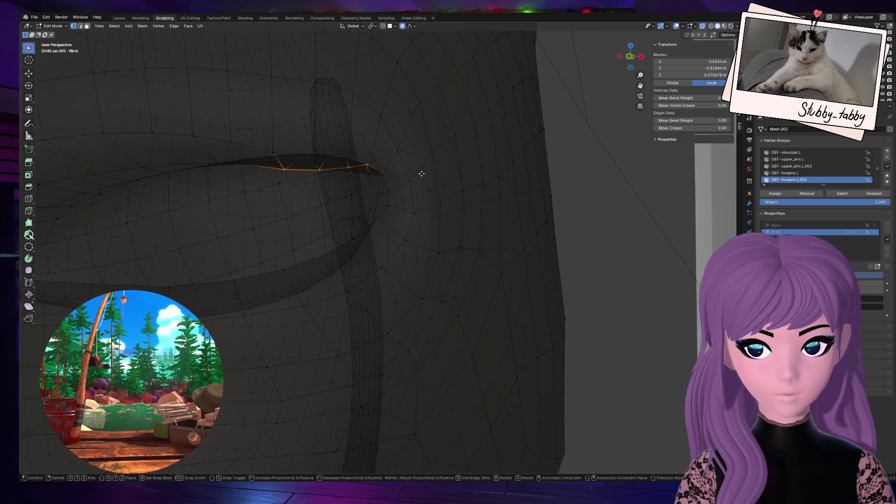
pyautogui.scroll(-3, 425, 168)
pyautogui.click(424, 152)
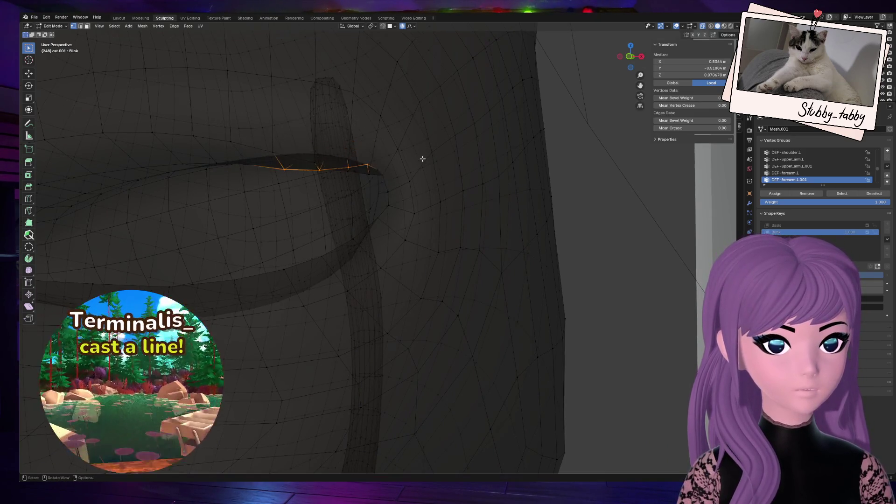
pyautogui.moveTo(630, 56); pyautogui.dragTo(602, 84)
pyautogui.moveTo(421, 210); pyautogui.dragTo(448, 231, button='middle')
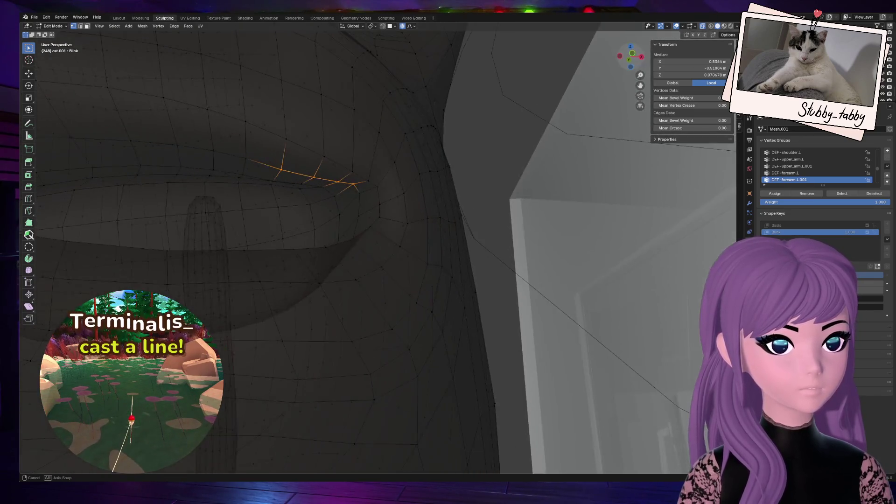
pyautogui.moveTo(422, 184); pyautogui.dragTo(421, 183, button='middle')
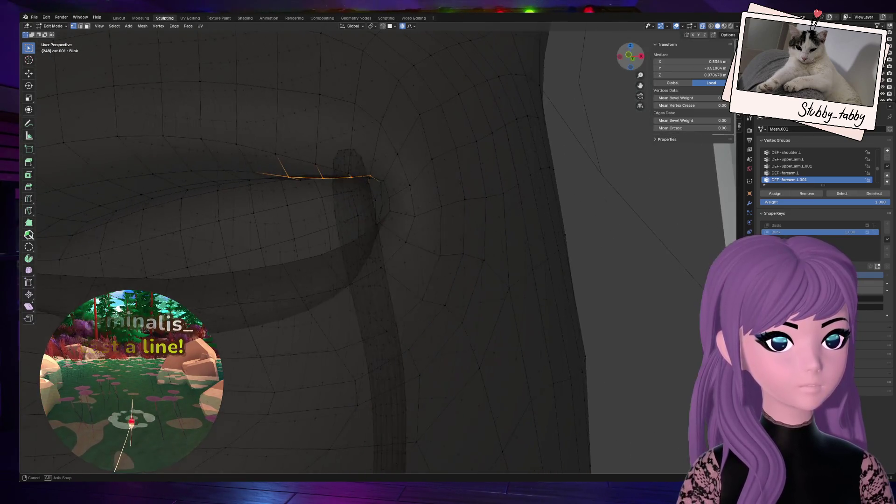
pyautogui.press('g')
pyautogui.click(421, 183)
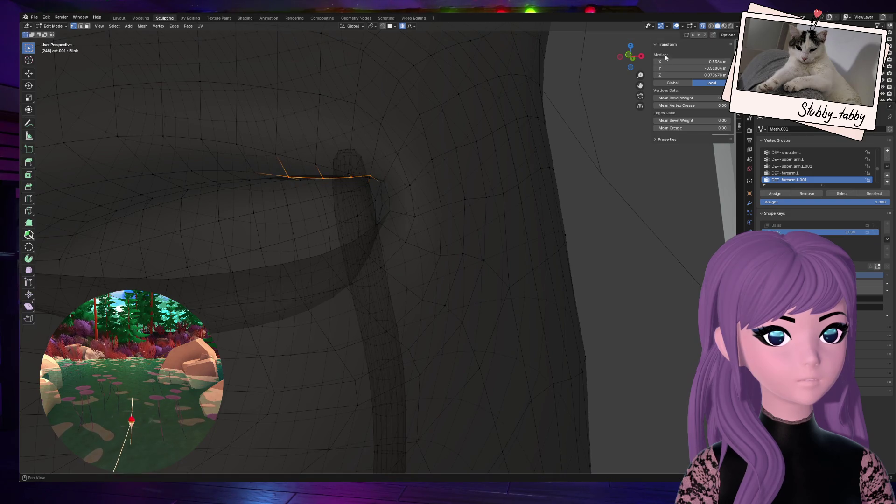
# - Pick a single stray vertex on the lid seam and pull it into the closed line
pyautogui.moveTo(421, 184); pyautogui.dragTo(448, 210, button='middle')
pyautogui.moveTo(248, 130); pyautogui.dragTo(353, 193)
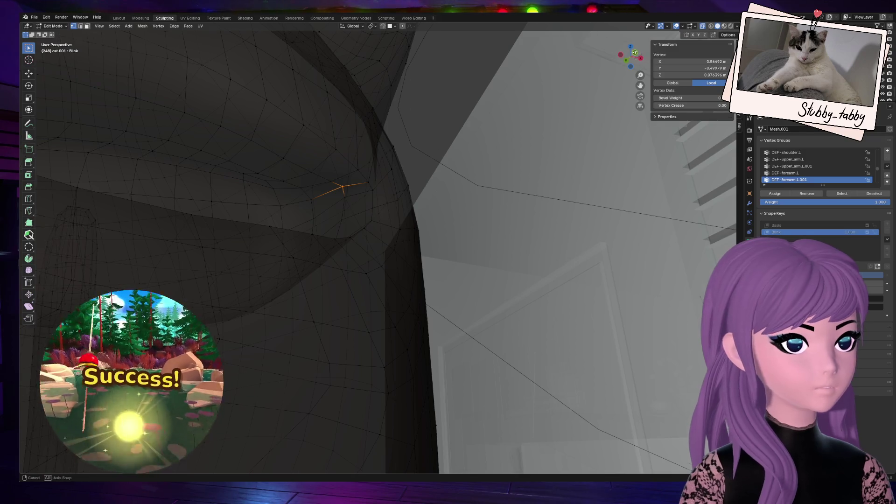
pyautogui.moveTo(402, 27); pyautogui.dragTo(474, 148, button='middle')
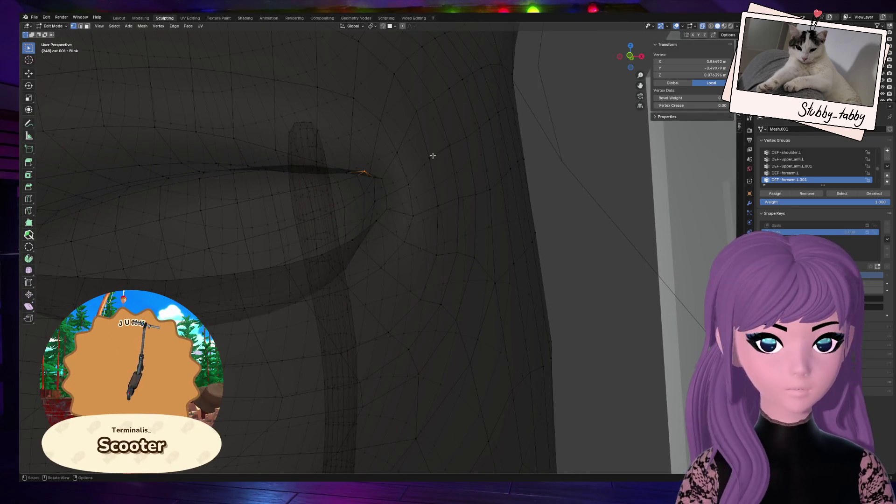
pyautogui.keyDown('ctrl'); pyautogui.click(413, 162); pyautogui.keyUp('ctrl')
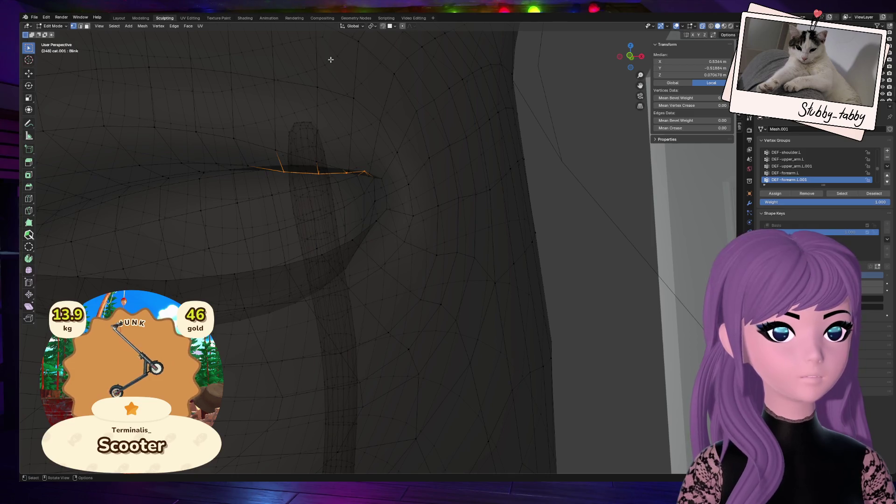
pyautogui.keyDown('ctrl'); pyautogui.moveTo(259, 150); pyautogui.dragTo(365, 212); pyautogui.keyUp('ctrl')
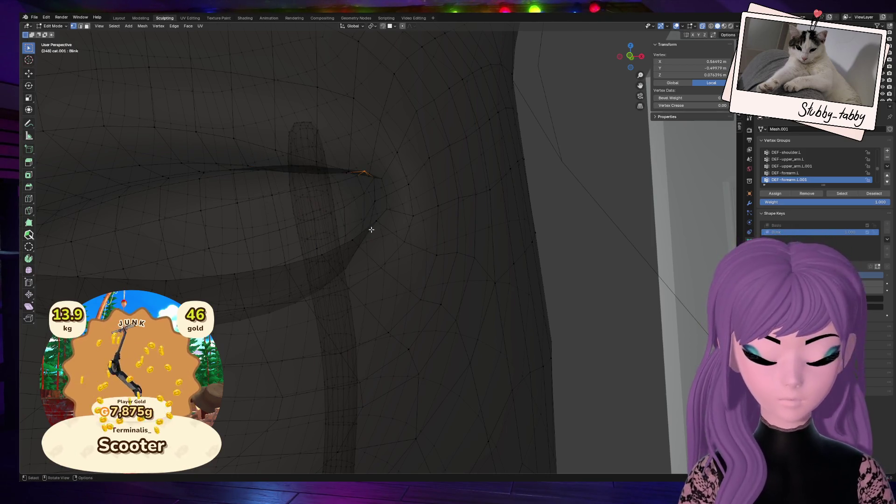
pyautogui.press('g')
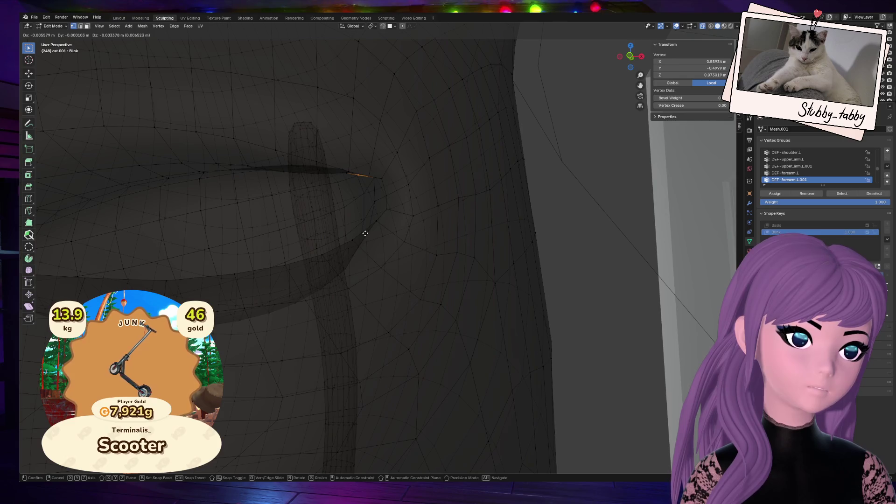
pyautogui.click(365, 233)
# - Tuck another seam vertex in, then turn on proportional editing and clear the selection
pyautogui.click(339, 170)
pyautogui.press('g')
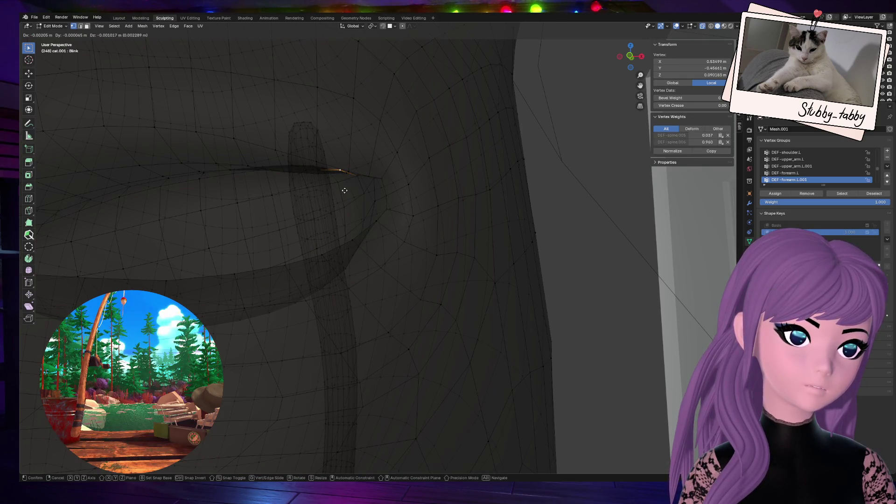
pyautogui.click(329, 177)
pyautogui.click(315, 166)
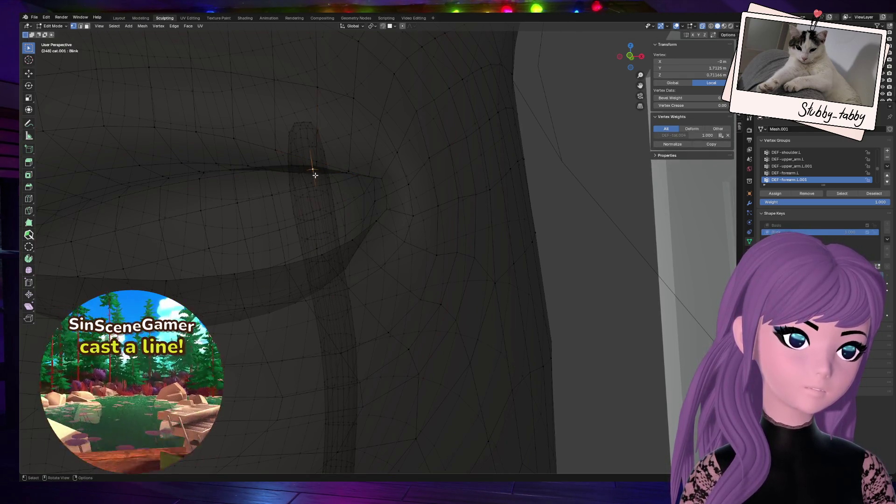
pyautogui.click(311, 167)
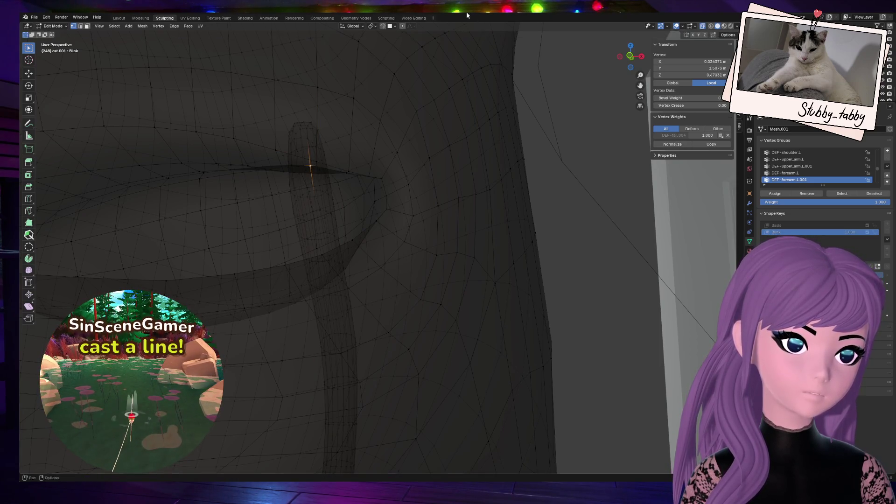
pyautogui.click(400, 28)
pyautogui.hotkey('alt', 'a')
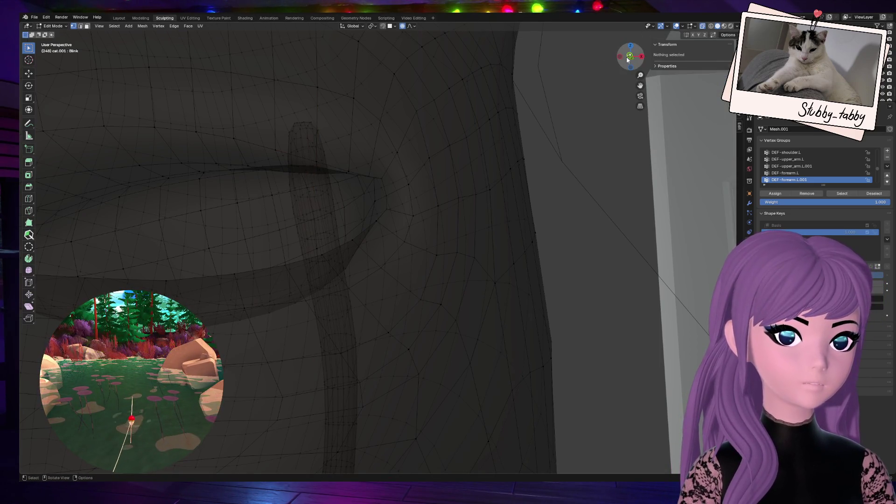
# - Select the eye-opening loop in front view and box-deselect its lower half and end tail
pyautogui.moveTo(627, 57); pyautogui.dragTo(615, 64)
pyautogui.moveTo(615, 64)
pyautogui.mouseDown(button='middle')
pyautogui.moveTo(264, 186)
pyautogui.moveTo(240, 222)
pyautogui.mouseUp(button='middle')
pyautogui.keyDown('ctrl'); pyautogui.keyDown('alt'); pyautogui.click(263, 236); pyautogui.keyUp('alt'); pyautogui.keyUp('ctrl')
pyautogui.keyDown('ctrl'); pyautogui.keyDown('alt'); pyautogui.click(240, 223); pyautogui.keyUp('alt'); pyautogui.keyUp('ctrl')
pyautogui.scroll(-2, 240, 222)
pyautogui.press('KP_1')
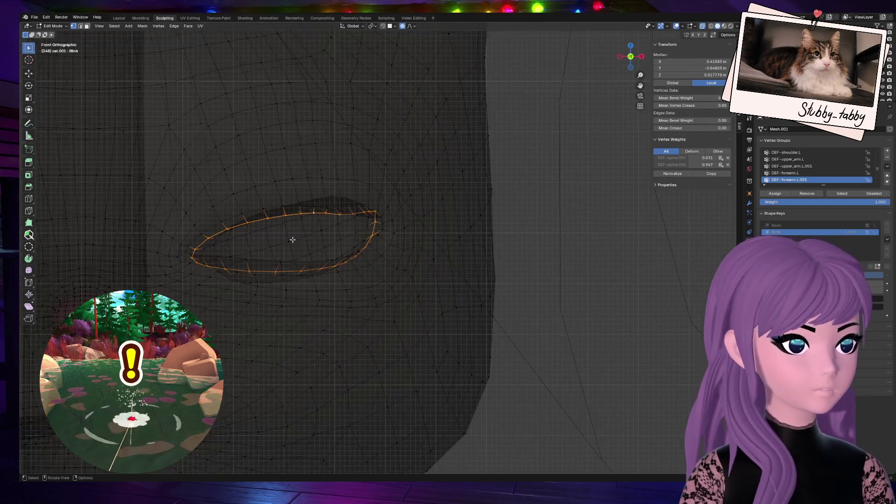
pyautogui.press('b')
pyautogui.keyDown('shift'); pyautogui.moveTo(186, 242); pyautogui.dragTo(344, 282); pyautogui.keyUp('shift')
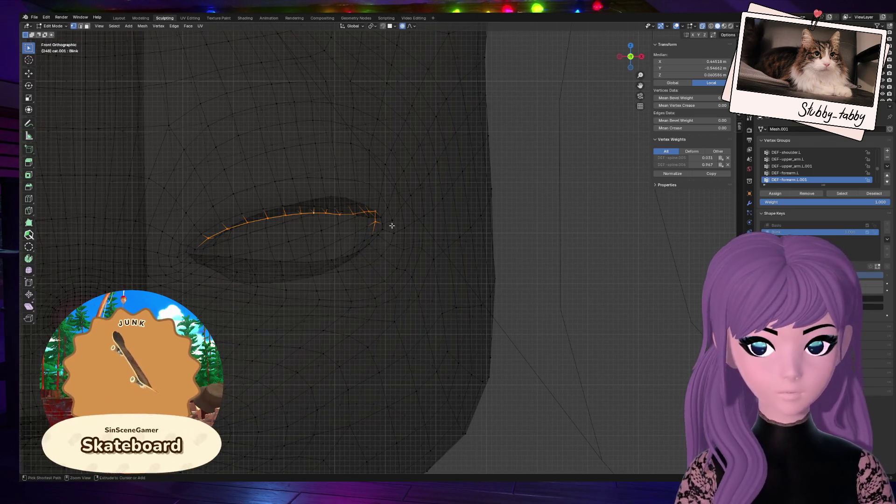
pyautogui.keyDown('ctrl'); pyautogui.moveTo(356, 222); pyautogui.dragTo(395, 229); pyautogui.keyUp('ctrl')
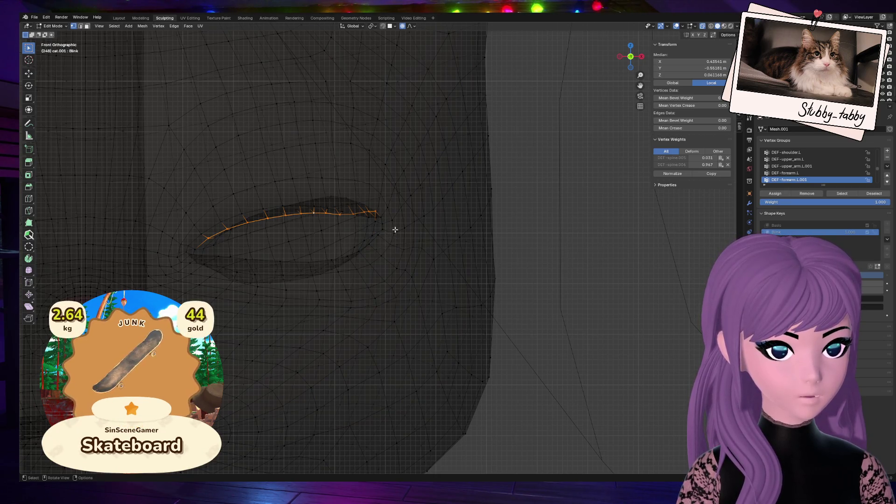
# - Move the upper lid edges with soft falloff, then raise them along Z into a gentle arc
pyautogui.press('g')
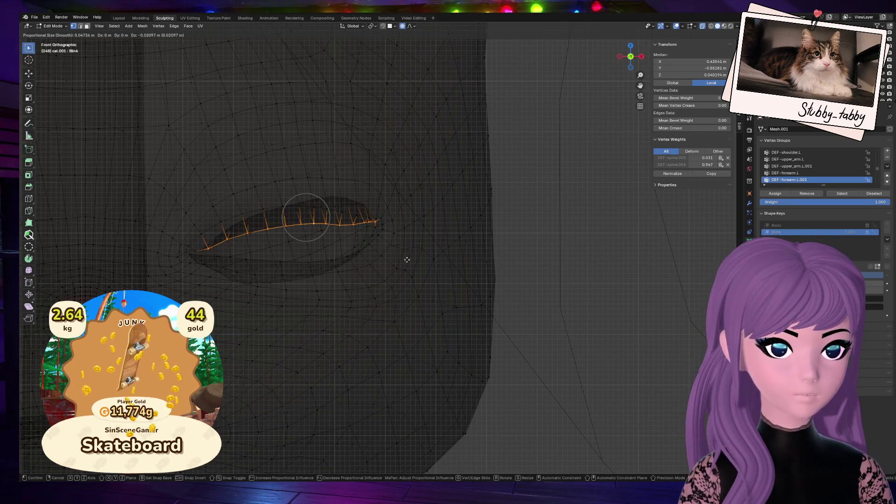
pyautogui.scroll(-5, 404, 279)
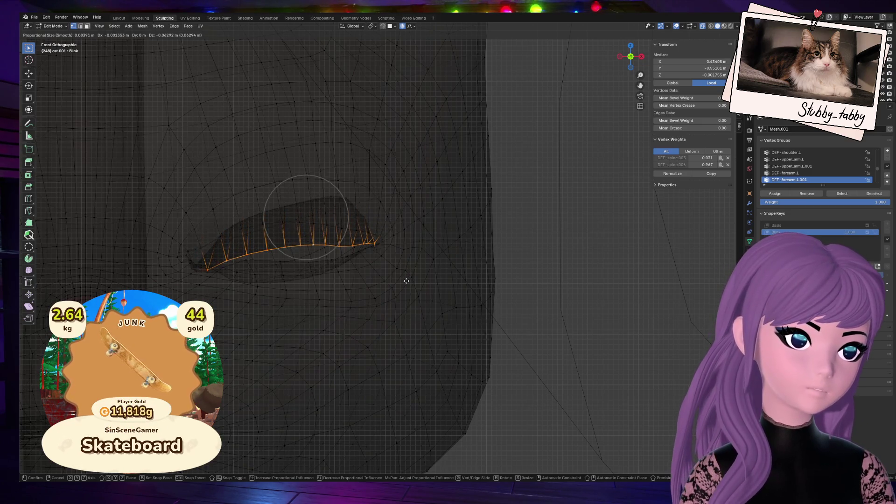
pyautogui.scroll(-3, 404, 279)
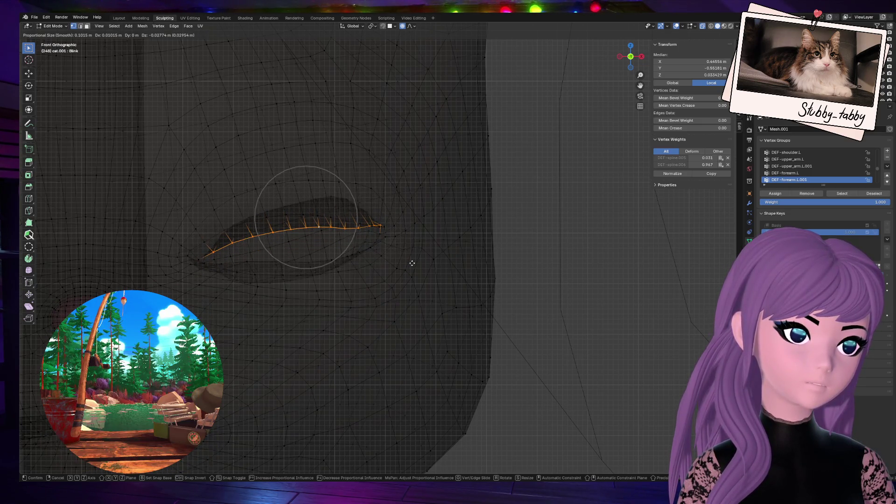
pyautogui.click(410, 248)
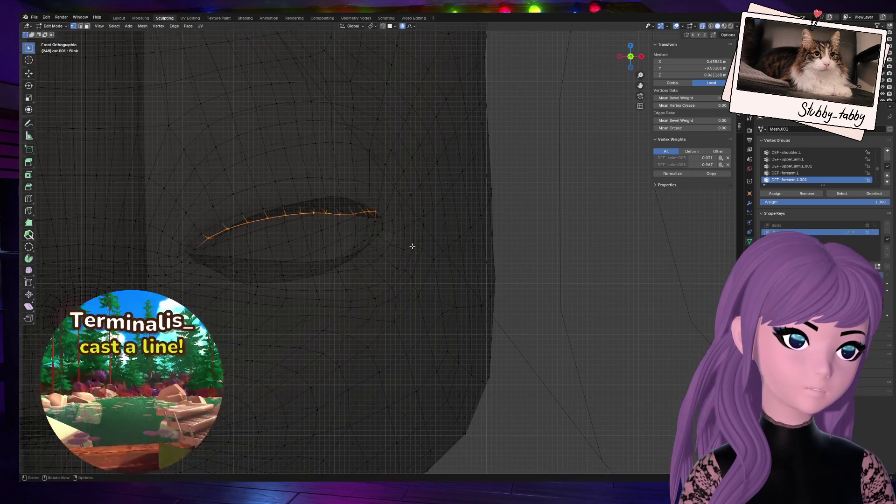
pyautogui.press('g')
pyautogui.press('z')
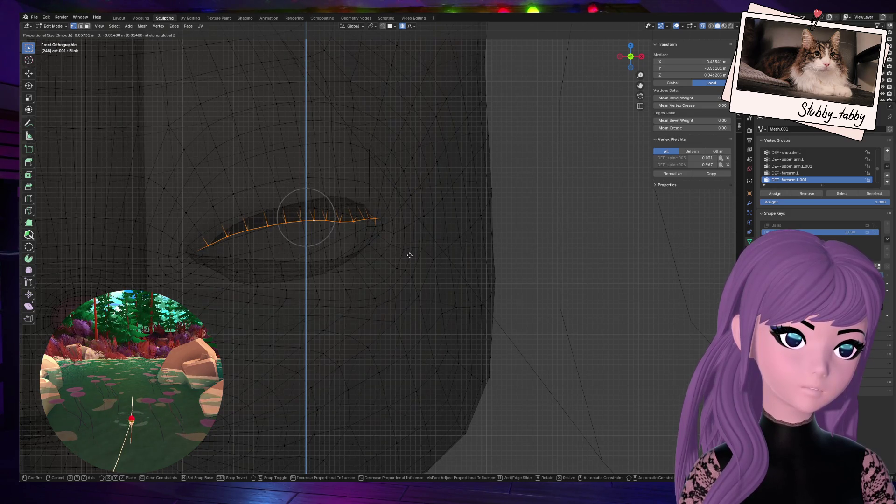
pyautogui.click(391, 231)
pyautogui.click(54, 25)
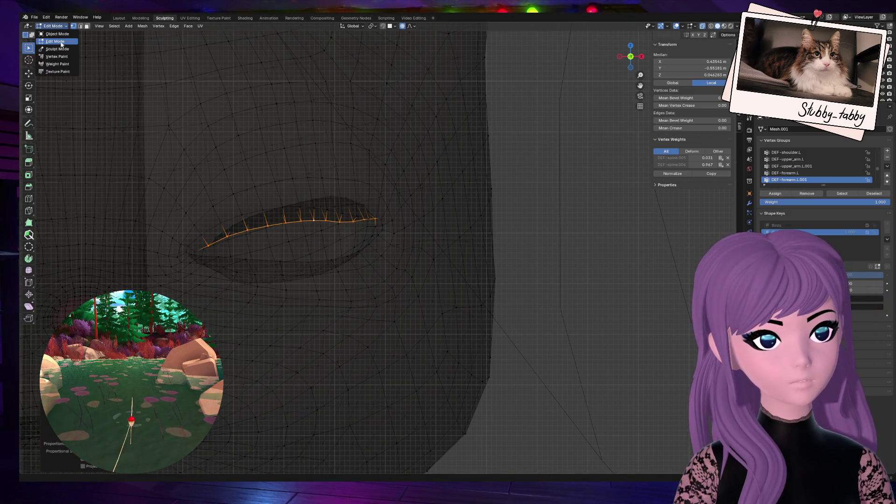
# - Switch to Sculpt Mode, turn off X-ray shading and orbit onto the cat's eye
pyautogui.click(57, 49)
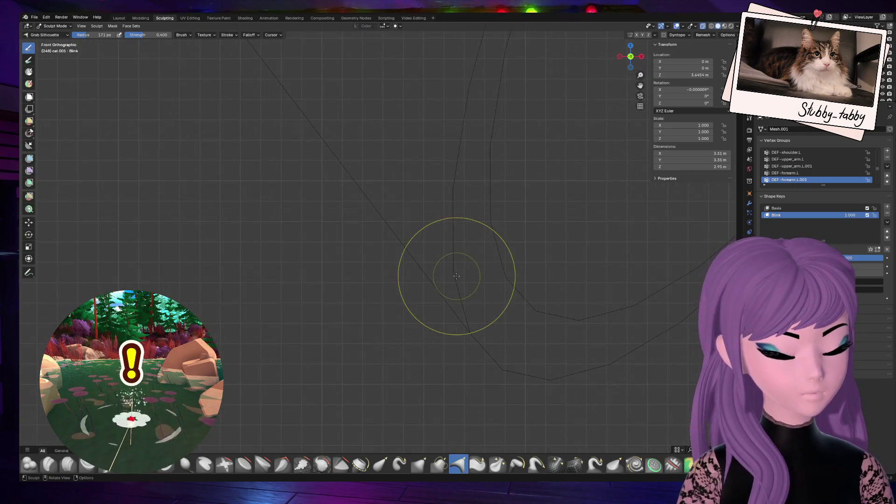
pyautogui.moveTo(457, 275); pyautogui.dragTo(444, 260, button='middle')
pyautogui.moveTo(640, 40); pyautogui.dragTo(580, 170)
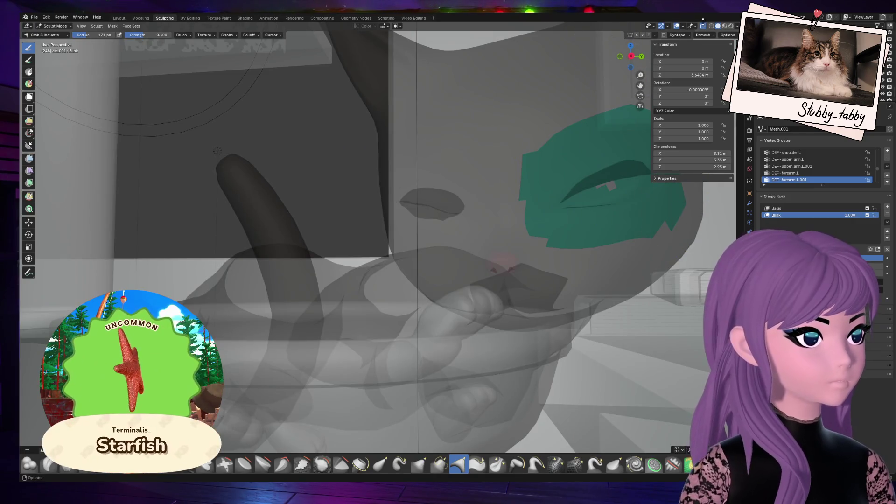
pyautogui.hotkey('alt', 'z')
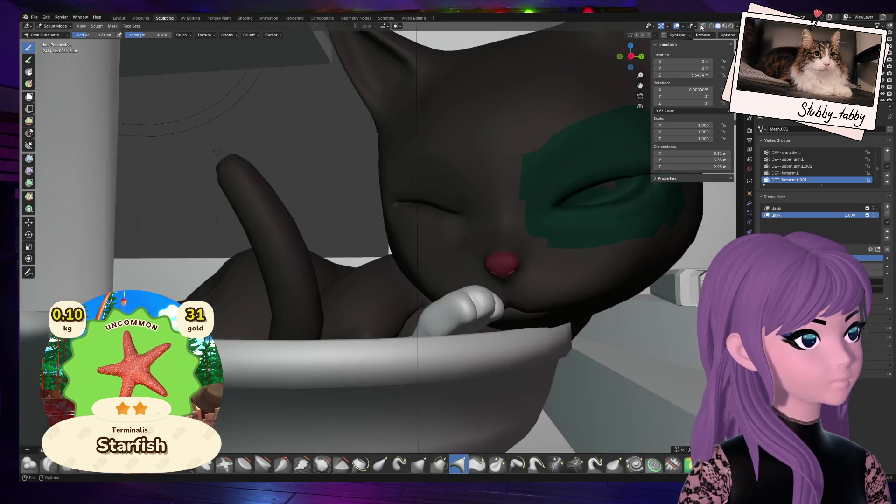
pyautogui.moveTo(413, 231); pyautogui.dragTo(394, 254, button='middle')
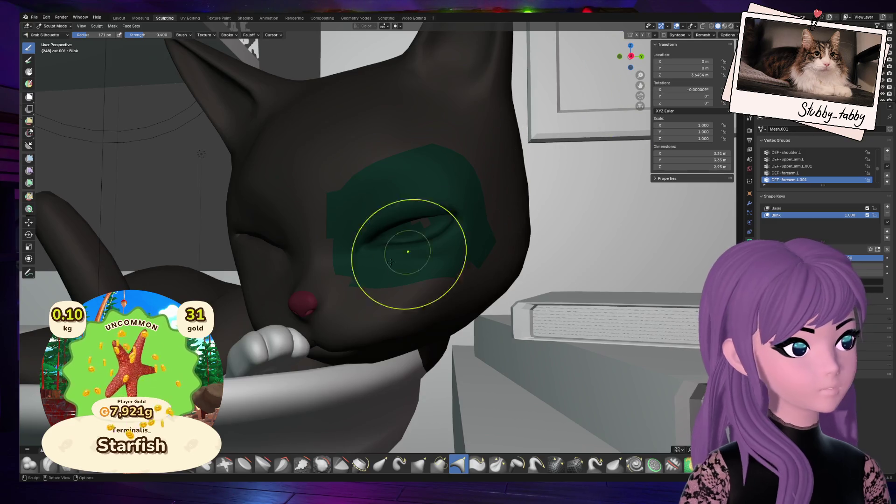
pyautogui.scroll(3, 394, 254)
# - Grab-stroke the upper eyelid down from front and side until the eye closes to a slit
pyautogui.moveTo(423, 203); pyautogui.dragTo(420, 230)
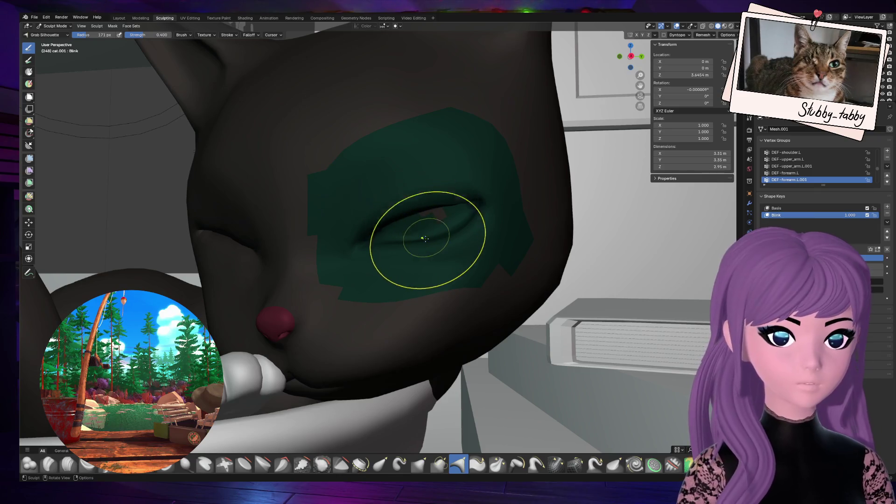
pyautogui.moveTo(539, 61); pyautogui.dragTo(343, 171, button='middle')
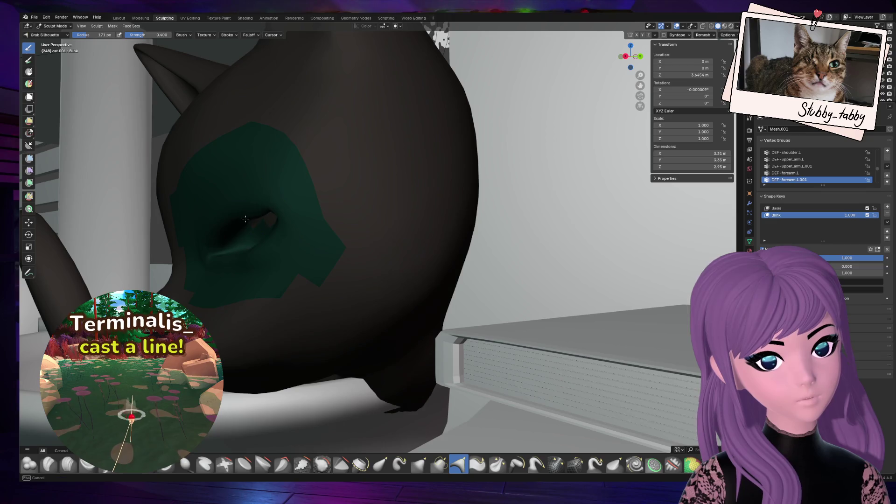
pyautogui.moveTo(244, 224); pyautogui.dragTo(236, 226)
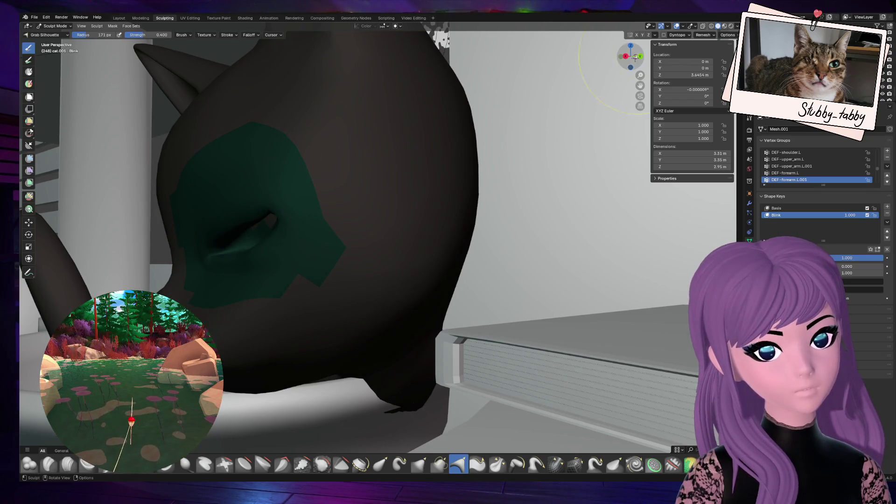
pyautogui.moveTo(227, 243)
pyautogui.mouseDown(button='middle')
pyautogui.moveTo(420, 238)
pyautogui.moveTo(490, 158)
pyautogui.mouseUp(button='middle')
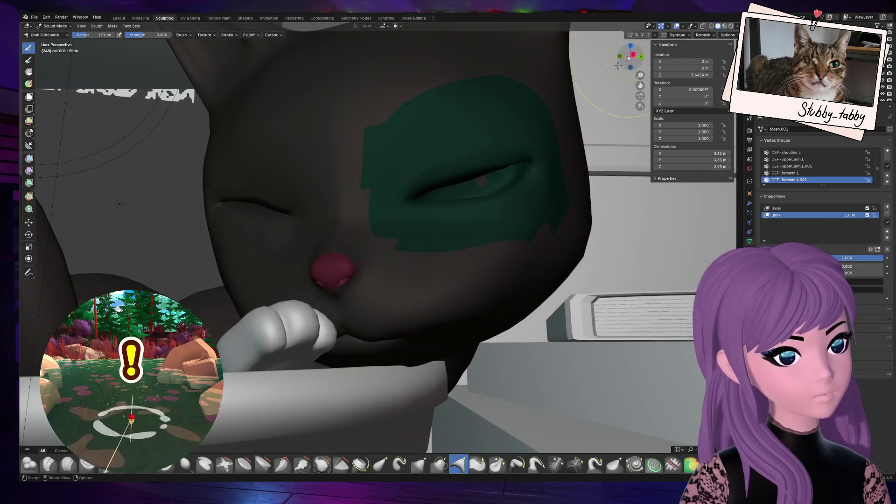
pyautogui.moveTo(510, 161)
pyautogui.mouseDown()
pyautogui.moveTo(518, 163)
pyautogui.moveTo(510, 160)
pyautogui.mouseUp()
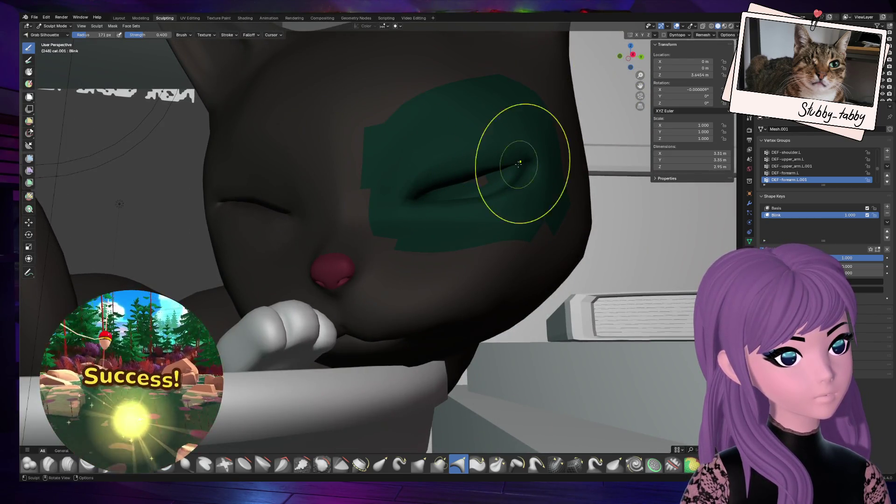
pyautogui.moveTo(413, 181)
pyautogui.mouseDown()
pyautogui.moveTo(469, 199)
pyautogui.moveTo(450, 190)
pyautogui.moveTo(443, 201)
pyautogui.mouseUp()
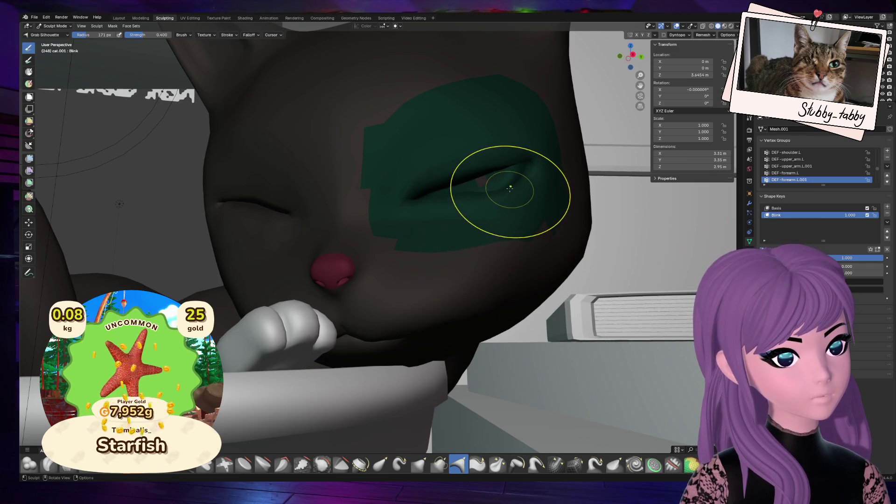
pyautogui.moveTo(500, 164)
pyautogui.mouseDown()
pyautogui.moveTo(516, 175)
pyautogui.moveTo(450, 192)
pyautogui.mouseUp()
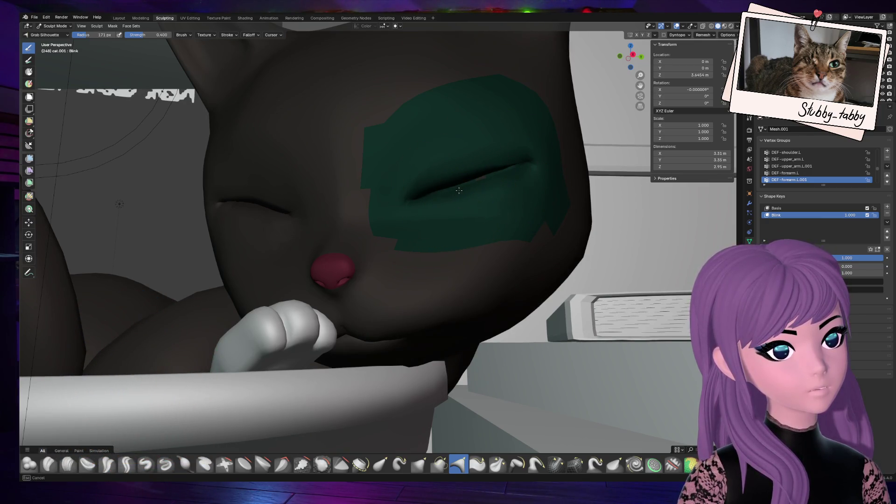
# - Pull the upper lid down, undo the stroke that opened a gap, and tighten the crease
pyautogui.moveTo(628, 57); pyautogui.dragTo(581, 100)
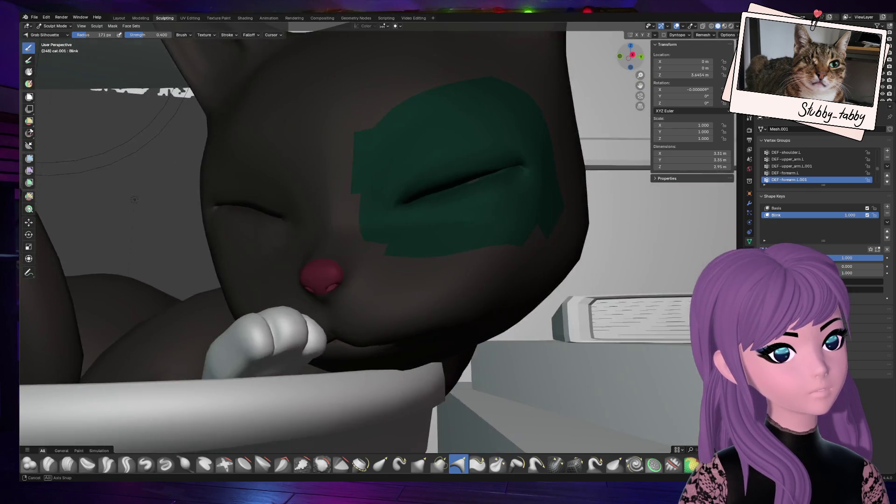
pyautogui.moveTo(526, 203); pyautogui.dragTo(537, 255)
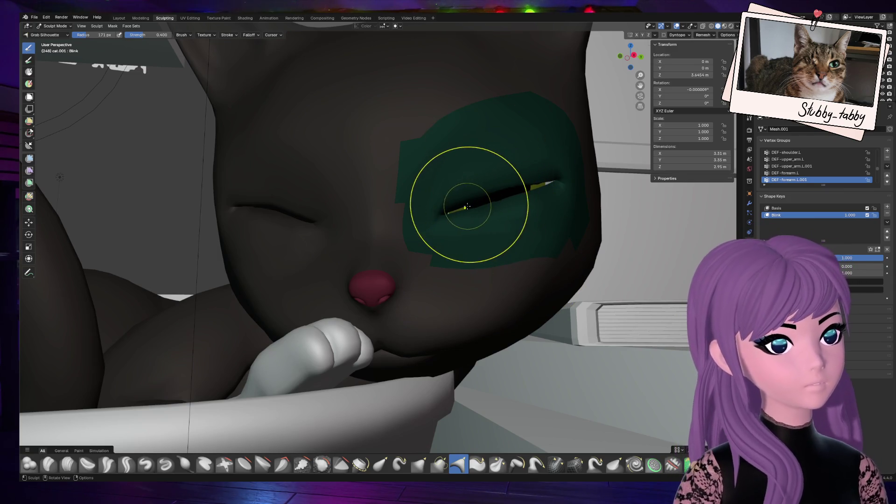
pyautogui.scroll(5, 460, 205)
pyautogui.scroll(-3, 476, 210)
pyautogui.scroll(-2, 476, 210)
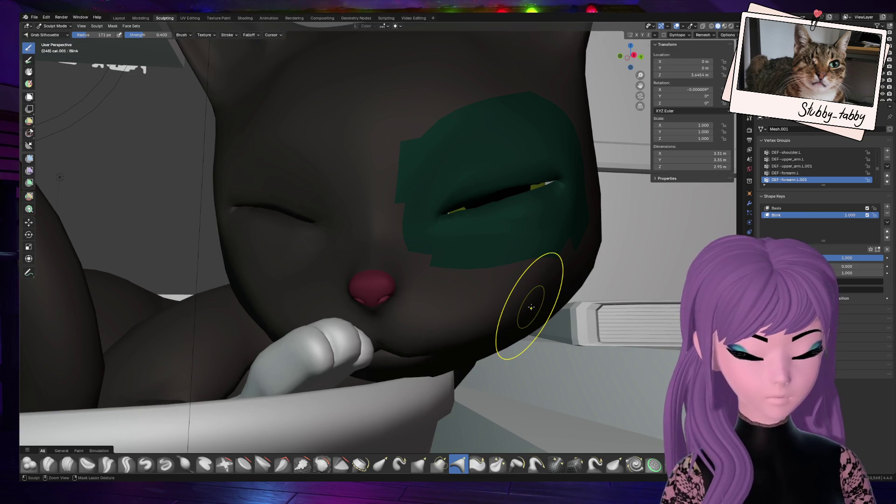
pyautogui.hotkey('ctrl', 'z')
pyautogui.scroll(2, 462, 190)
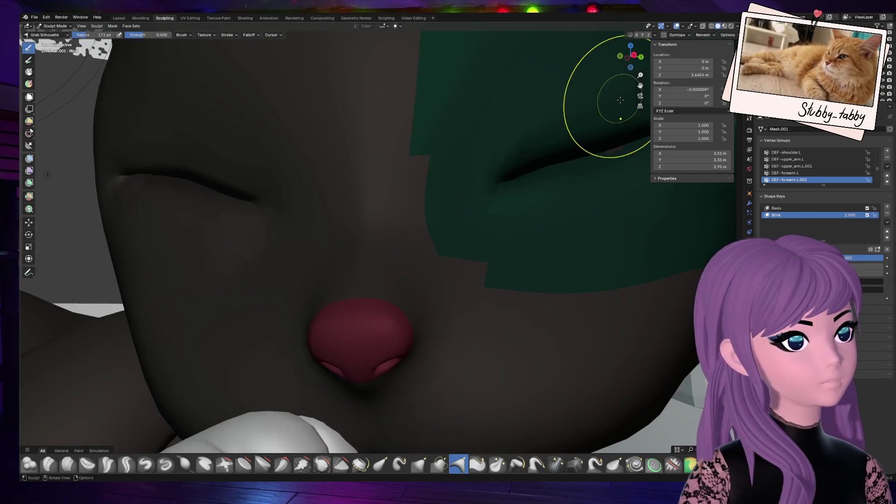
pyautogui.moveTo(640, 85)
pyautogui.mouseDown()
pyautogui.moveTo(477, 144)
pyautogui.moveTo(575, 56)
pyautogui.mouseUp()
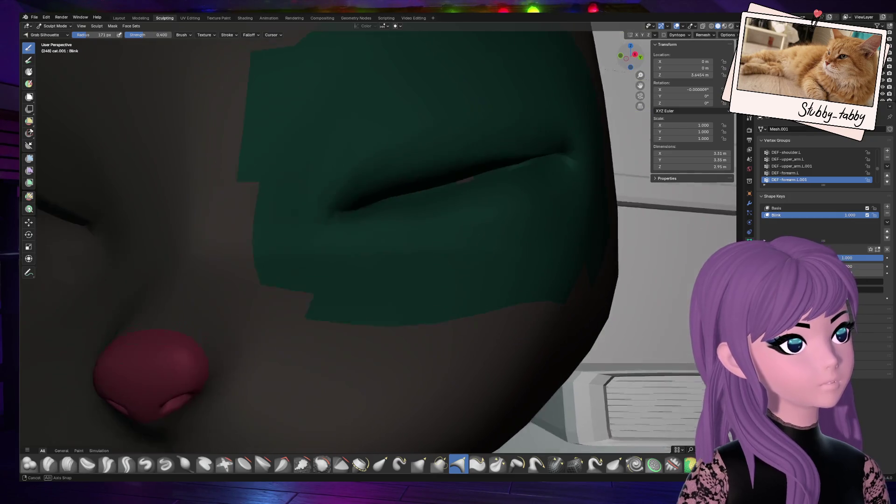
pyautogui.moveTo(404, 178); pyautogui.dragTo(396, 174)
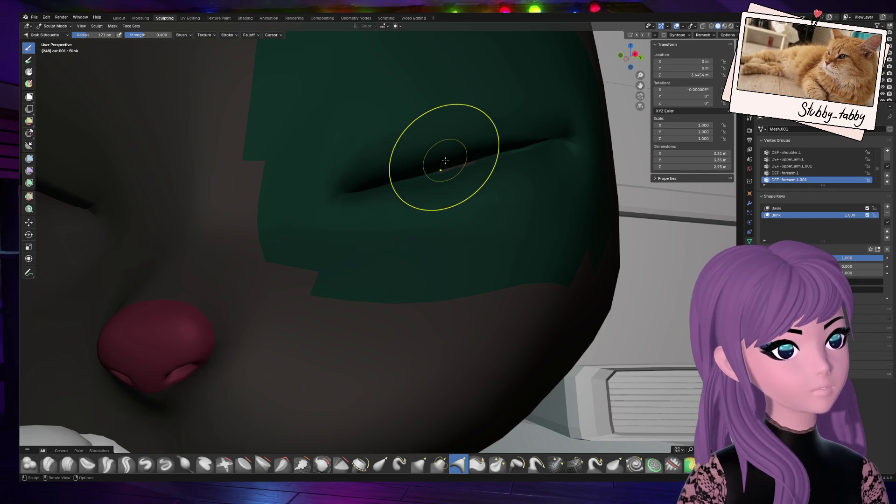
pyautogui.moveTo(447, 163); pyautogui.dragTo(481, 156)
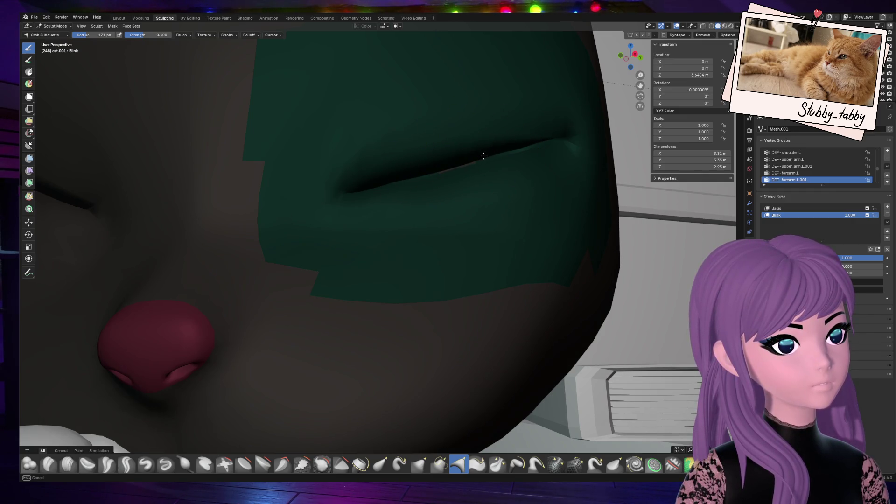
# - Recentre on the eye and refine the outer part of the eyelid seam with small grabs
pyautogui.moveTo(481, 155); pyautogui.dragTo(483, 210, button='middle')
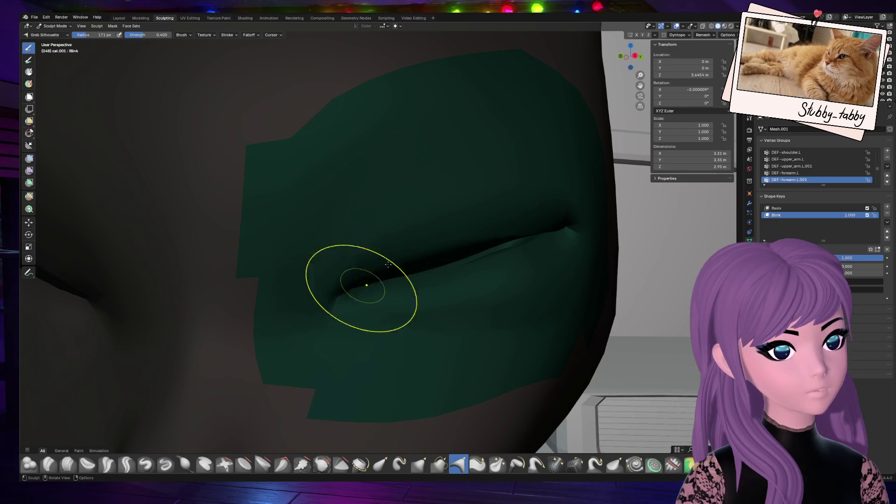
pyautogui.moveTo(636, 53); pyautogui.dragTo(630, 44)
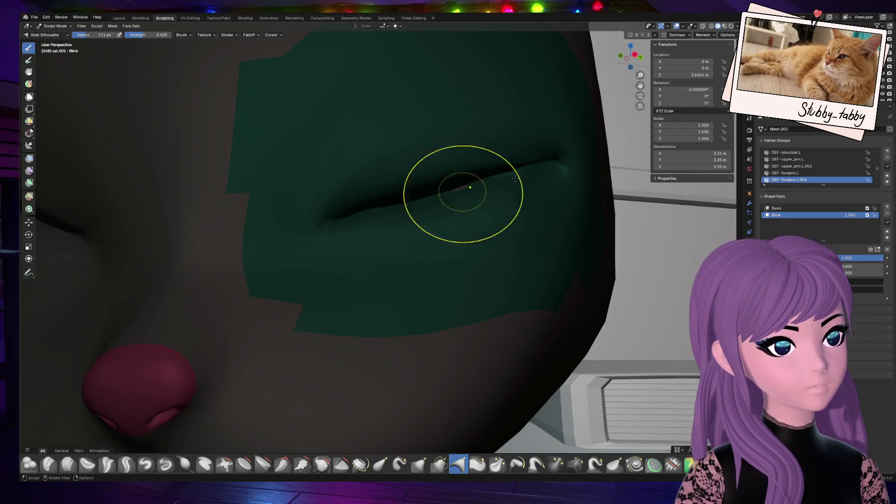
pyautogui.moveTo(461, 177); pyautogui.dragTo(461, 177, button='middle')
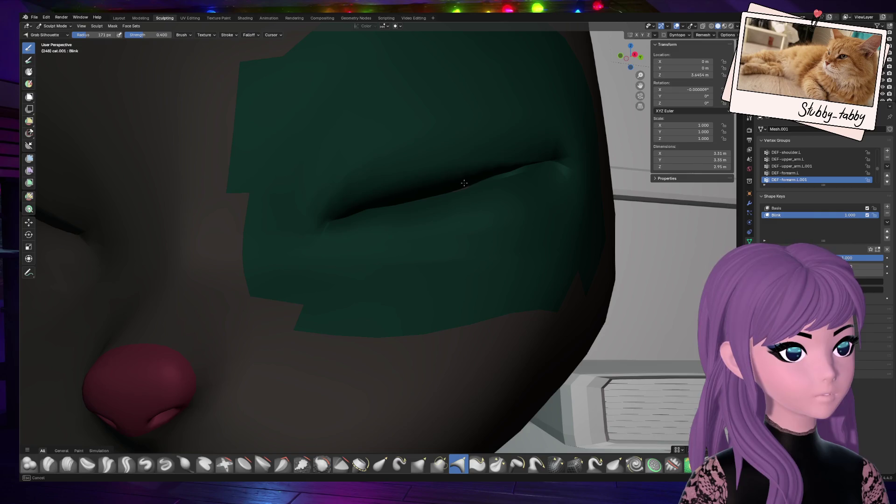
pyautogui.moveTo(482, 178); pyautogui.dragTo(491, 173)
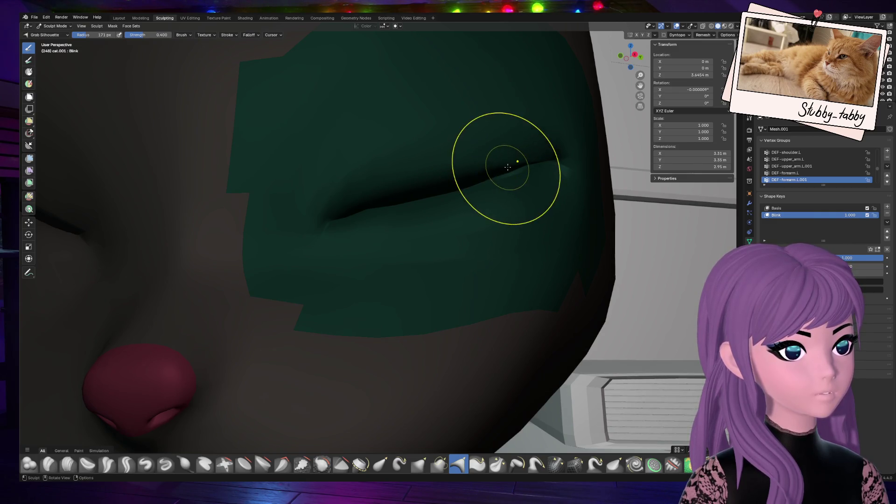
pyautogui.moveTo(448, 238); pyautogui.dragTo(490, 231, button='middle')
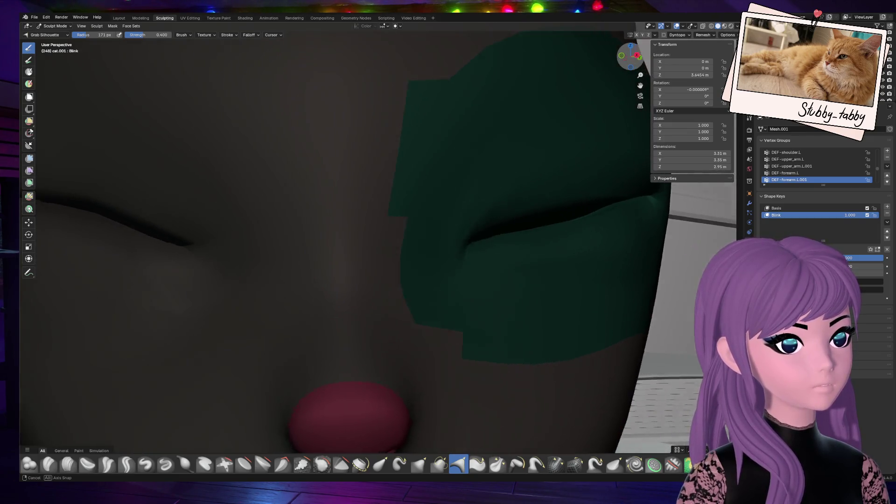
pyautogui.moveTo(490, 231); pyautogui.dragTo(594, 190, button='middle')
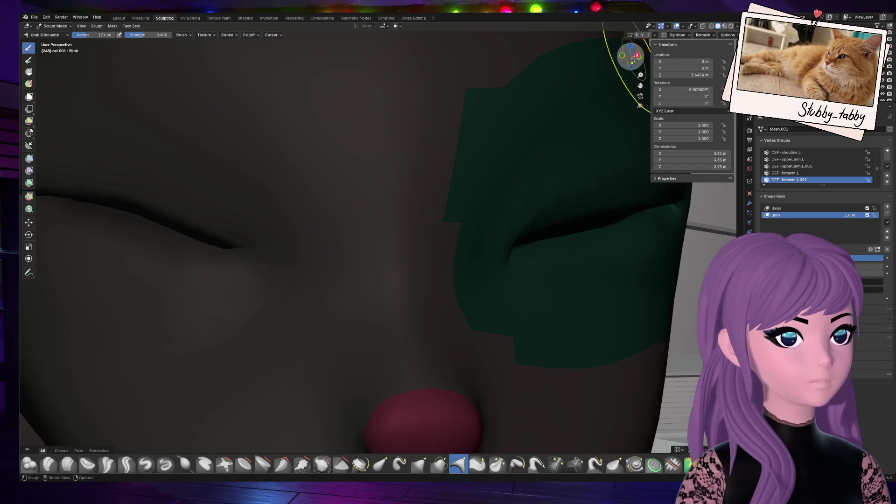
# - Adjust the eyelid from the side of the head and orbit back to check both closed eyes
pyautogui.moveTo(630, 56); pyautogui.dragTo(602, 63)
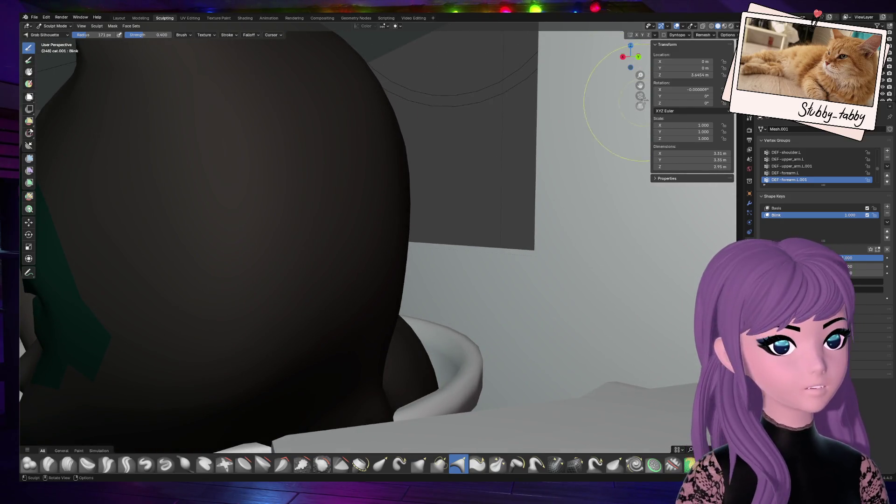
pyautogui.moveTo(616, 86); pyautogui.dragTo(344, 256, button='middle')
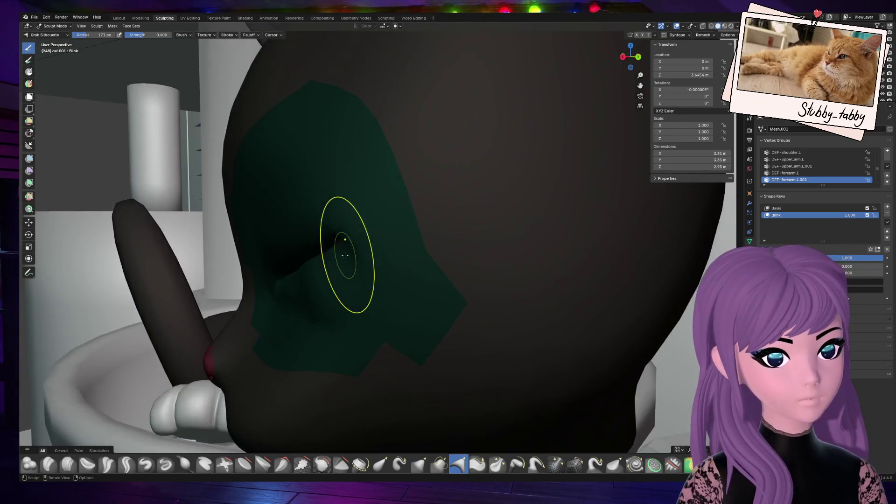
pyautogui.moveTo(297, 237); pyautogui.dragTo(292, 251)
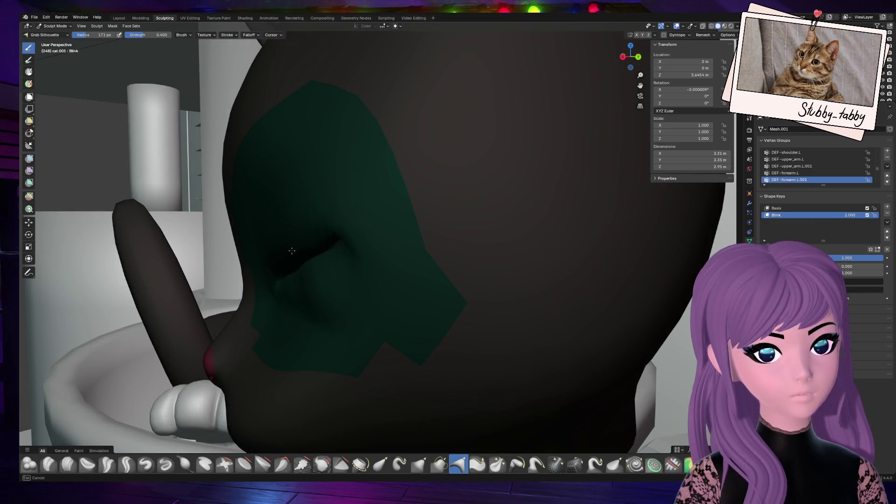
pyautogui.moveTo(630, 56); pyautogui.dragTo(595, 77)
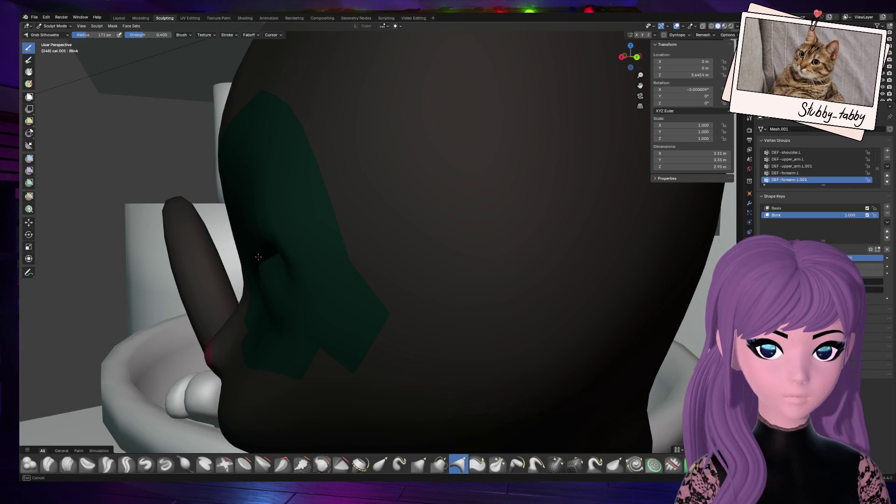
pyautogui.moveTo(607, 65); pyautogui.dragTo(600, 132, button='middle')
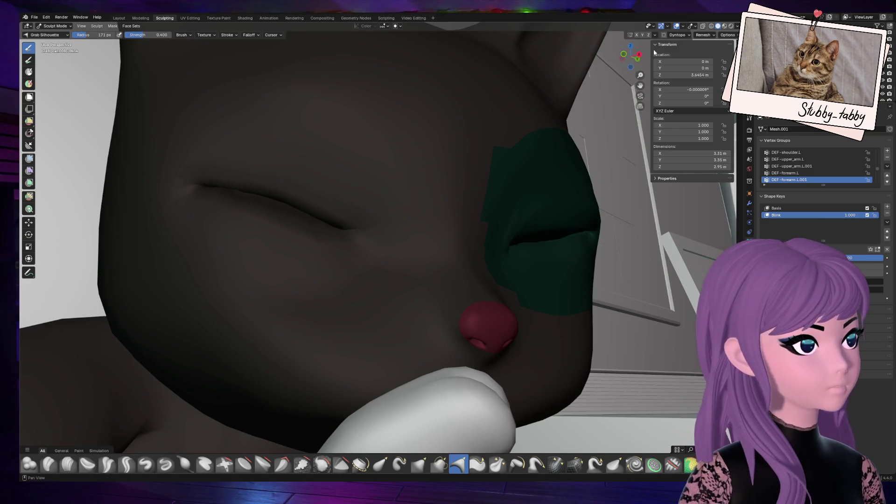
# - Pull the right eye crease into a tighter seam and review it close up and from afar
pyautogui.moveTo(600, 119)
pyautogui.mouseDown(button='middle')
pyautogui.moveTo(490, 176)
pyautogui.moveTo(476, 140)
pyautogui.mouseUp(button='middle')
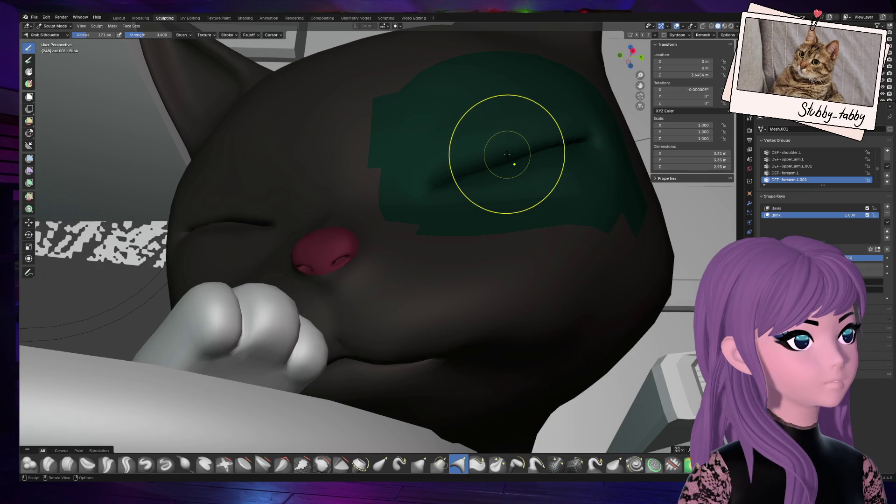
pyautogui.moveTo(504, 150); pyautogui.dragTo(545, 138)
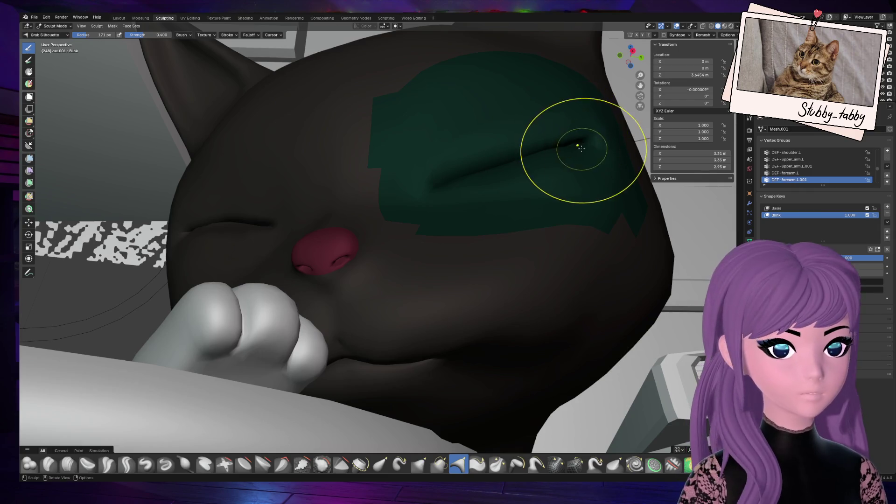
pyautogui.moveTo(578, 148); pyautogui.dragTo(70, 245, button='middle')
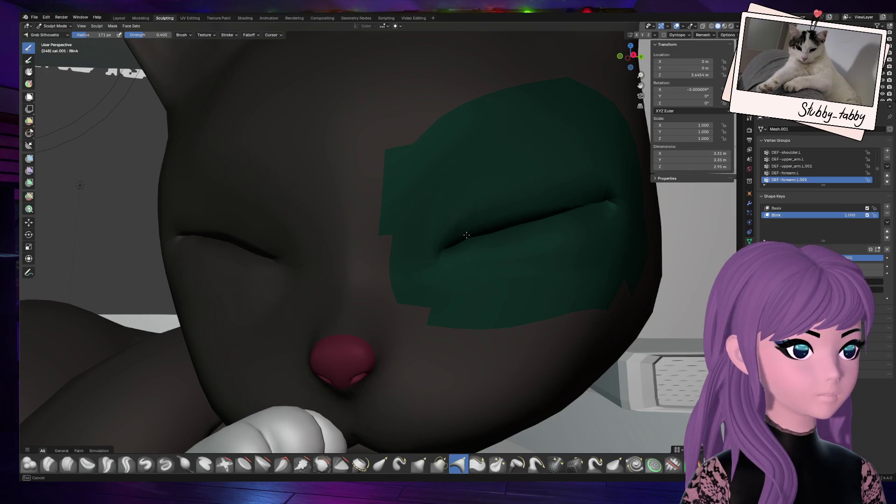
pyautogui.moveTo(630, 57); pyautogui.dragTo(42, 140)
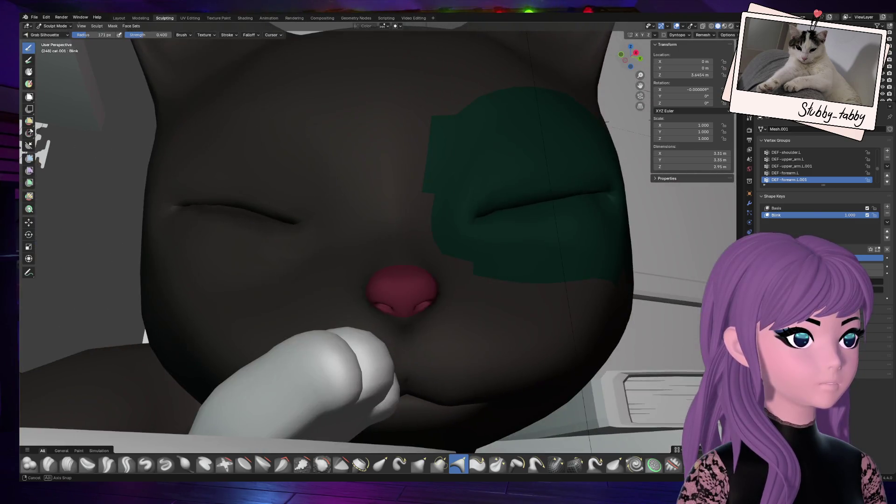
pyautogui.moveTo(43, 140); pyautogui.dragTo(566, 194, button='middle')
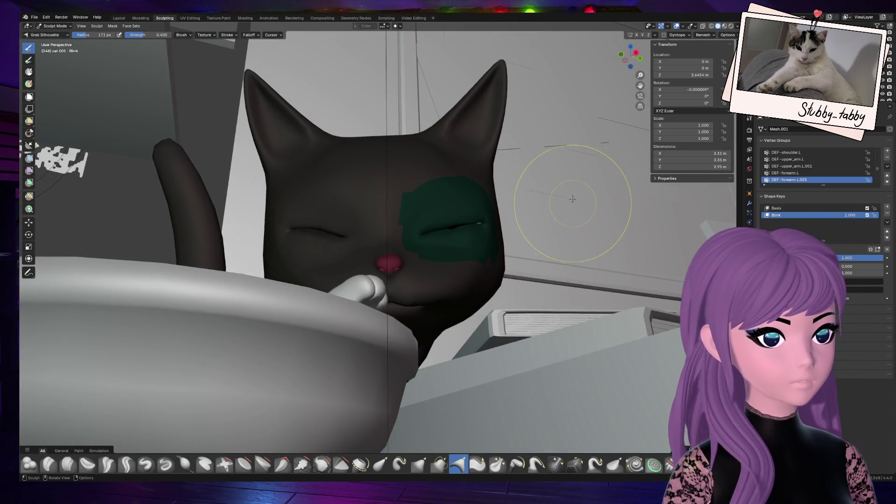
pyautogui.scroll(5, 571, 213)
# - Orbit to the head's profile and grab the eyelid edge along the silhouette
pyautogui.moveTo(619, 60); pyautogui.dragTo(623, 76, button='middle')
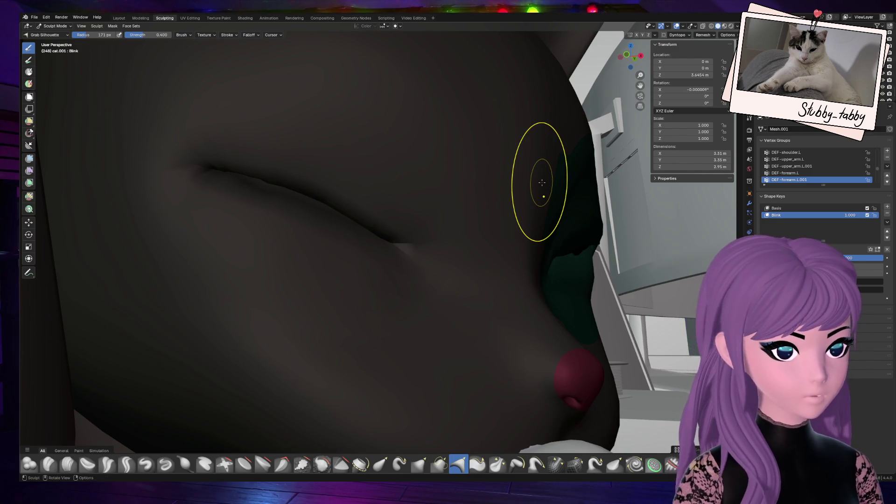
pyautogui.moveTo(616, 70); pyautogui.dragTo(629, 126, button='middle')
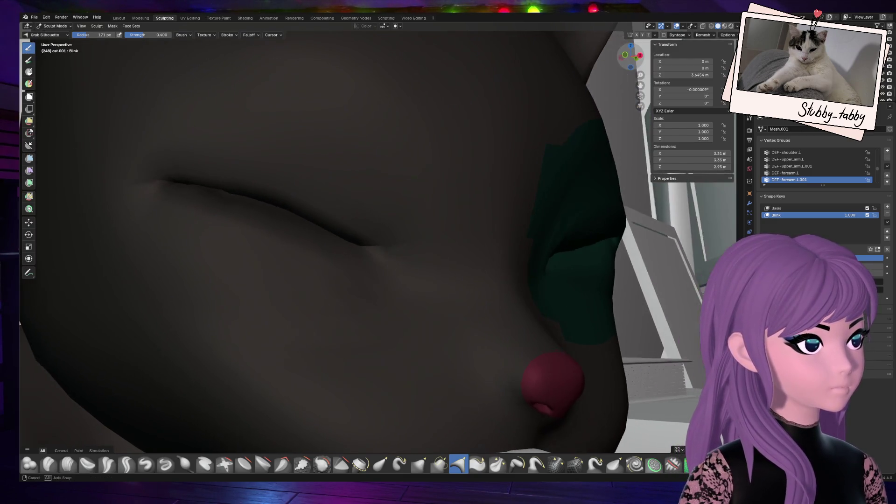
pyautogui.moveTo(634, 84); pyautogui.dragTo(600, 69, button='middle')
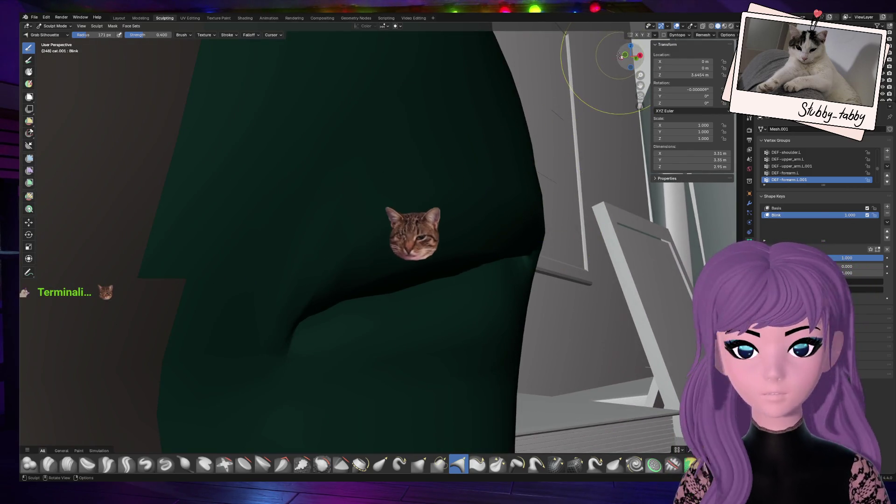
pyautogui.moveTo(609, 66); pyautogui.dragTo(581, 190, button='middle')
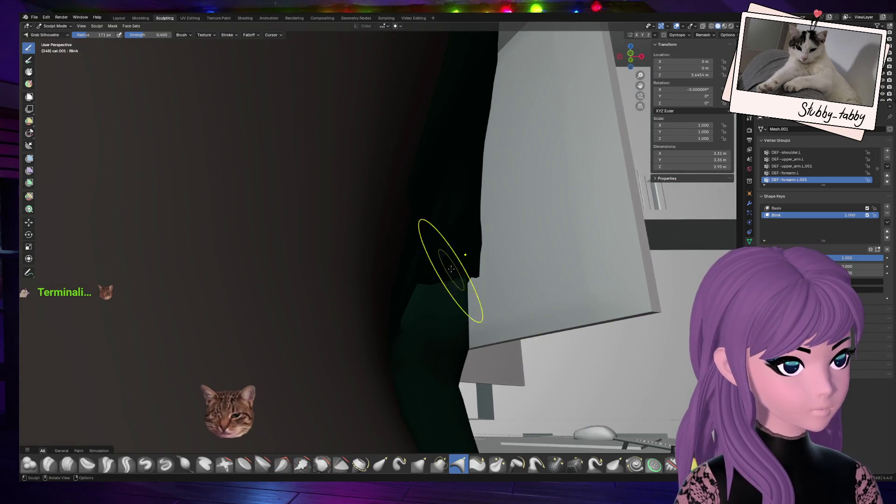
pyautogui.moveTo(468, 272); pyautogui.dragTo(481, 257)
pyautogui.press('f')
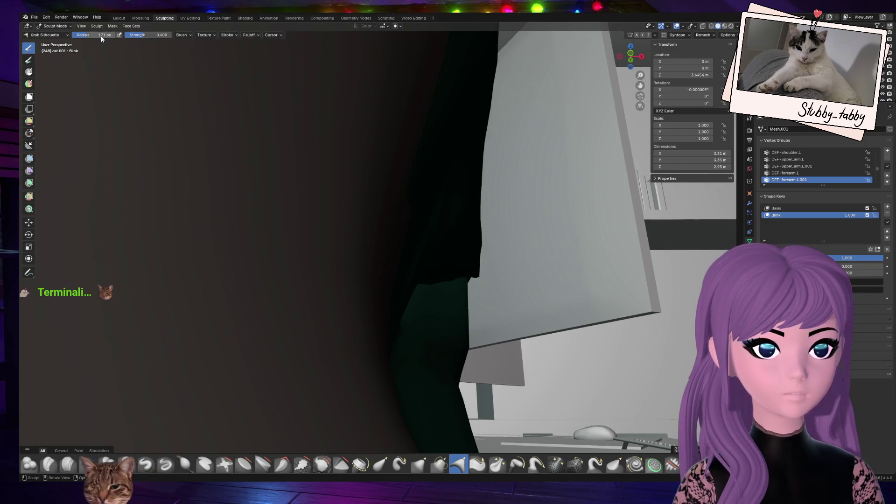
# - Enlarge the brush to 303 px and silhouette-grab the eyelid's outer corner shut
pyautogui.click(462, 261)
pyautogui.moveTo(462, 261); pyautogui.dragTo(470, 280)
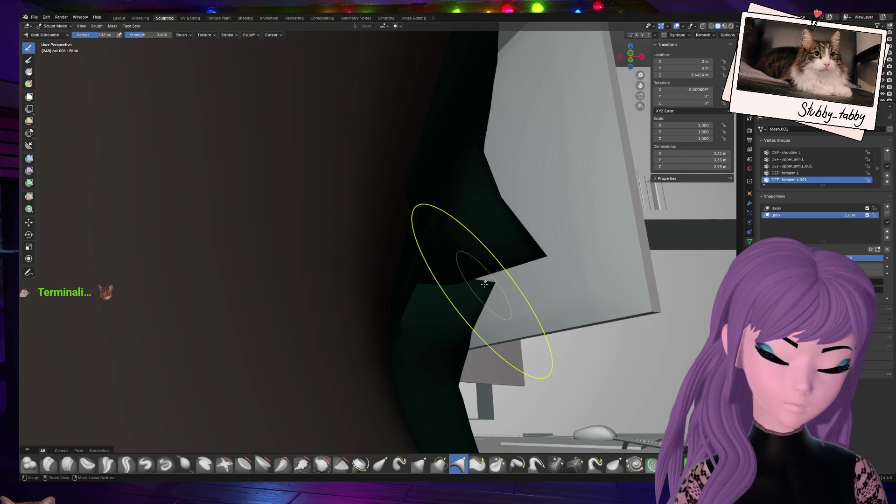
pyautogui.moveTo(596, 98); pyautogui.dragTo(340, 250, button='middle')
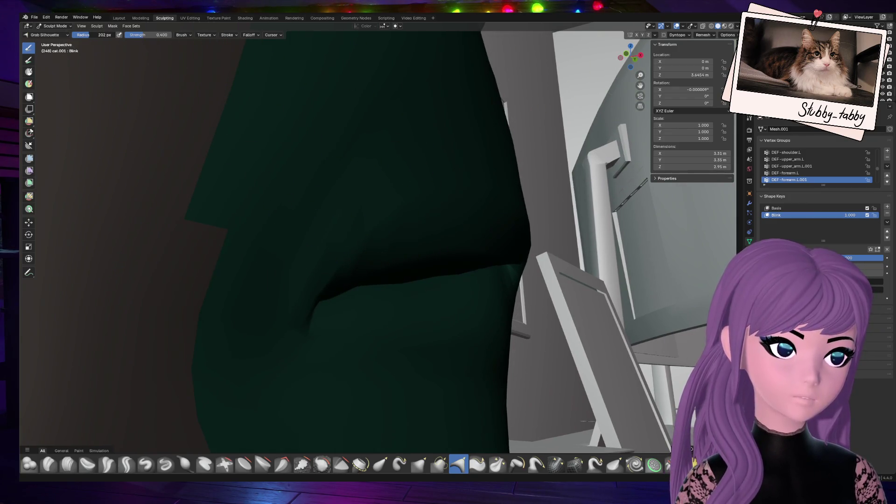
pyautogui.moveTo(420, 299); pyautogui.dragTo(596, 128, button='middle')
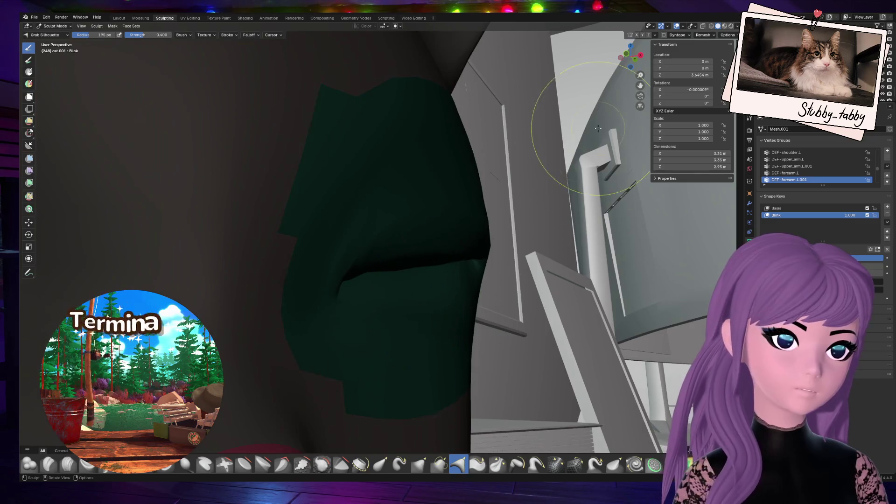
pyautogui.moveTo(602, 91); pyautogui.dragTo(396, 249, button='middle')
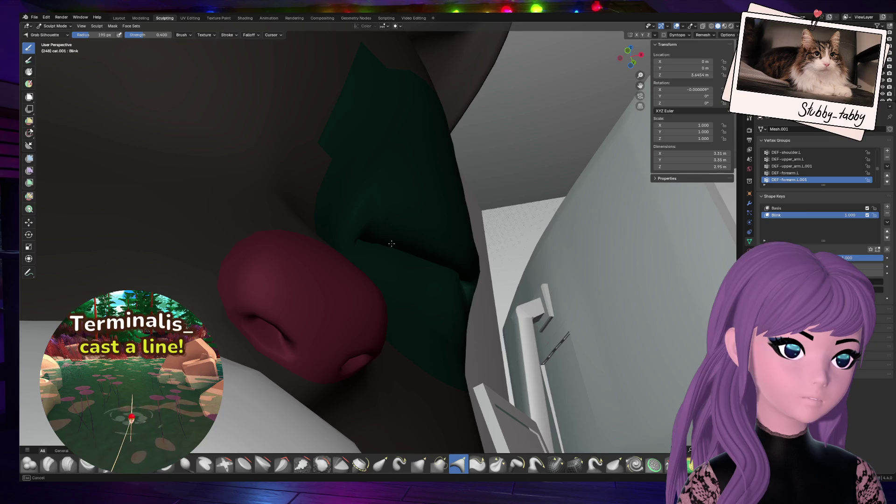
# - Inspect the closed green eyelid from several angles beside the nose
pyautogui.moveTo(390, 242); pyautogui.dragTo(368, 241, button='middle')
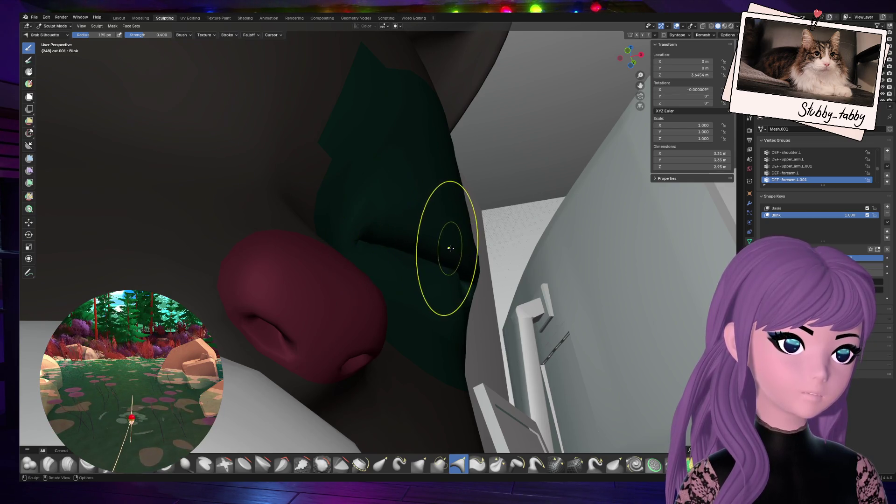
pyautogui.moveTo(479, 266); pyautogui.dragTo(476, 273, button='middle')
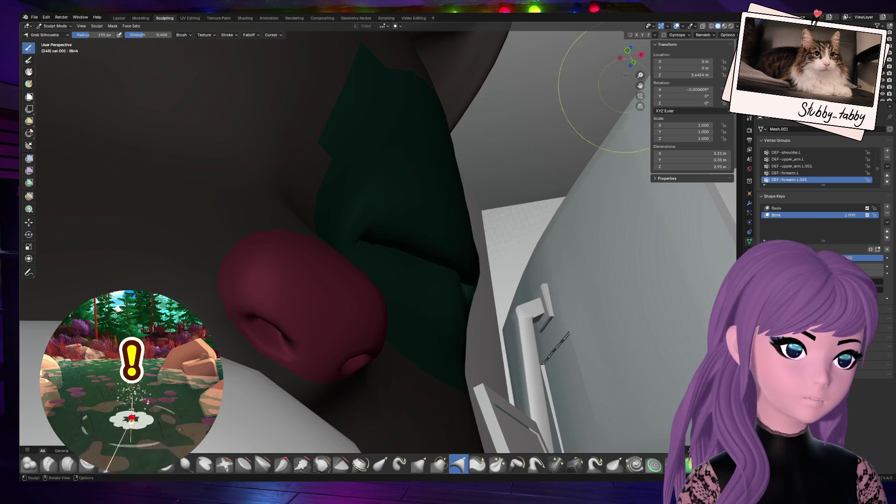
pyautogui.moveTo(599, 91); pyautogui.dragTo(532, 126, button='middle')
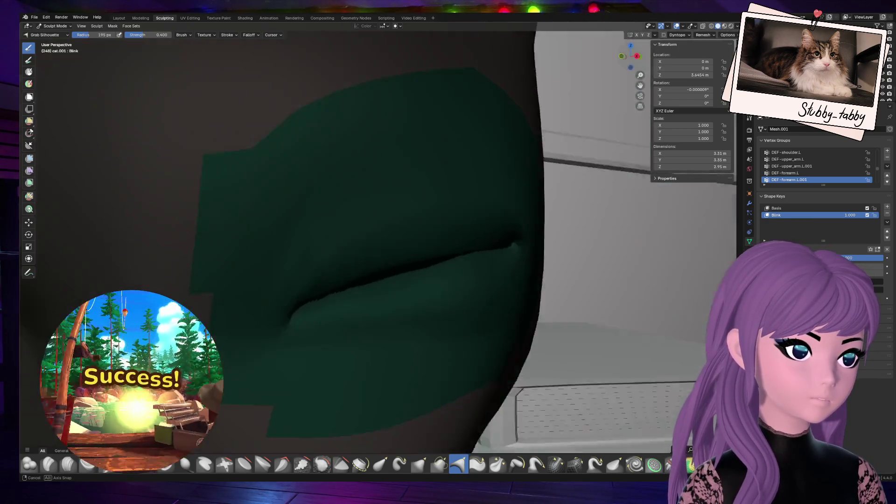
pyautogui.moveTo(531, 126); pyautogui.dragTo(455, 160, button='middle')
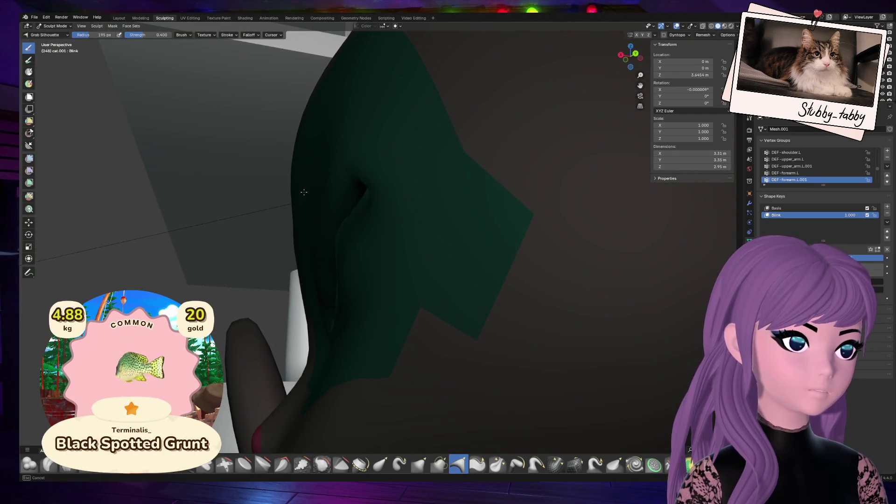
pyautogui.moveTo(85, 198); pyautogui.dragTo(110, 200, button='middle')
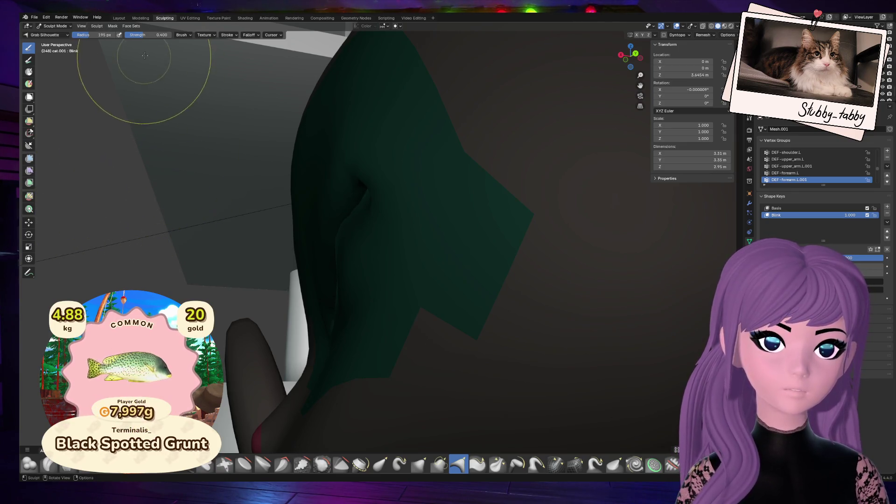
pyautogui.click(425, 465)
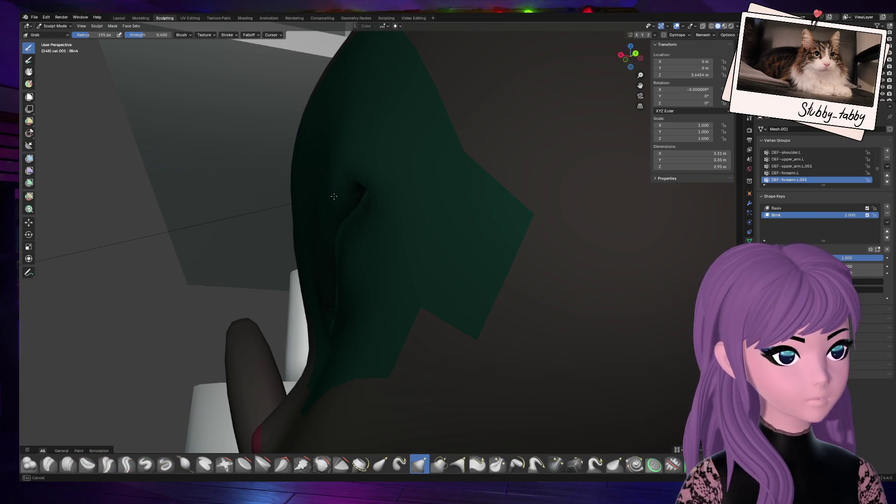
# - Orbit and zoom around the green eyelid to review the deepened closed crease
pyautogui.moveTo(651, 63); pyautogui.dragTo(436, 235, button='middle')
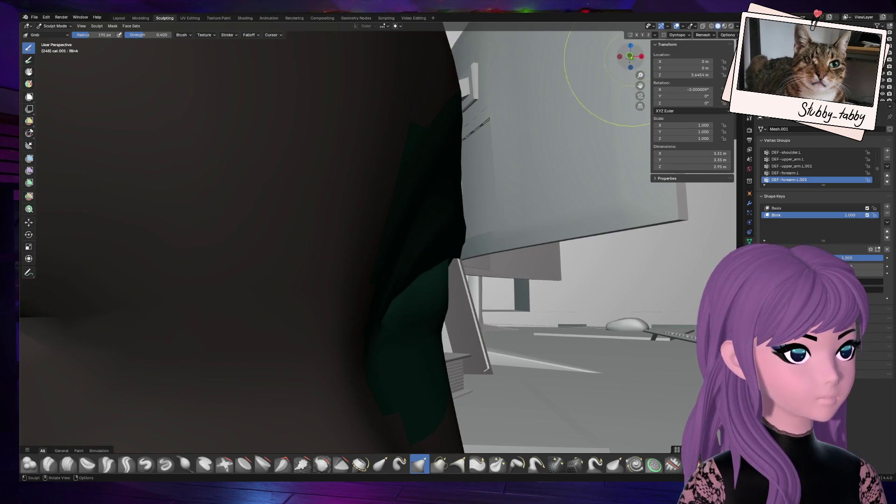
pyautogui.moveTo(626, 63); pyautogui.dragTo(457, 180, button='middle')
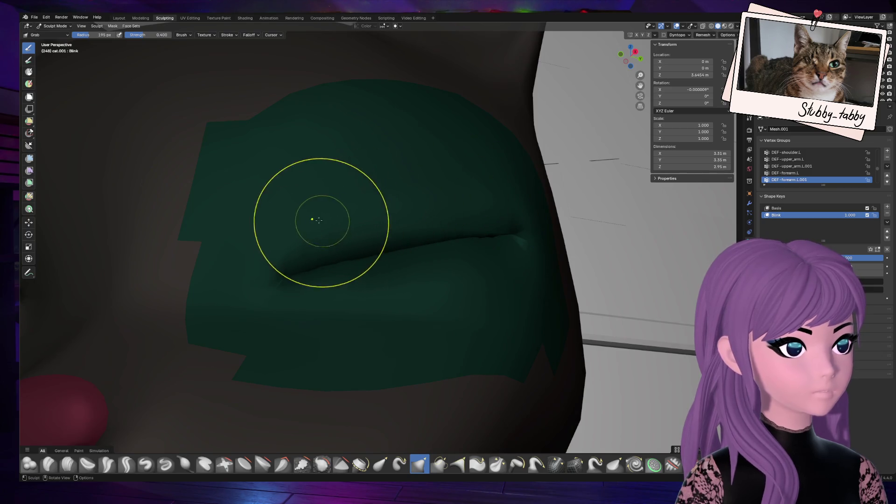
pyautogui.scroll(-5, 464, 254)
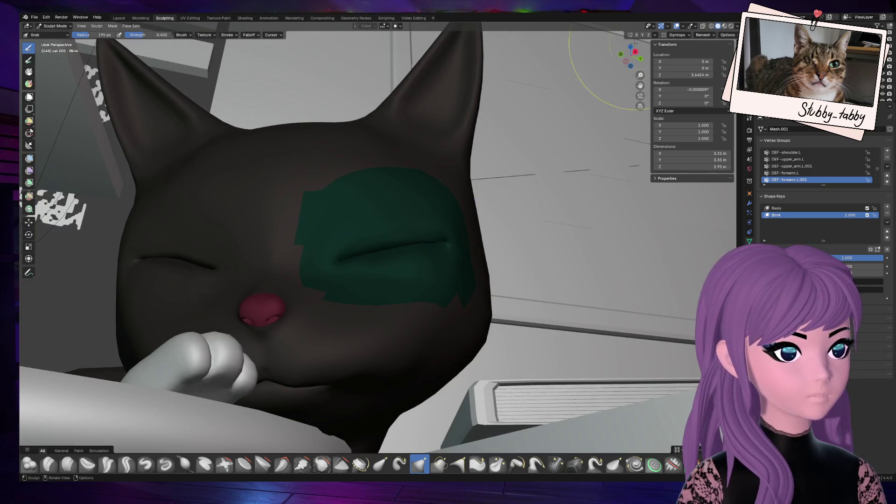
pyautogui.moveTo(634, 44); pyautogui.dragTo(530, 272, button='middle')
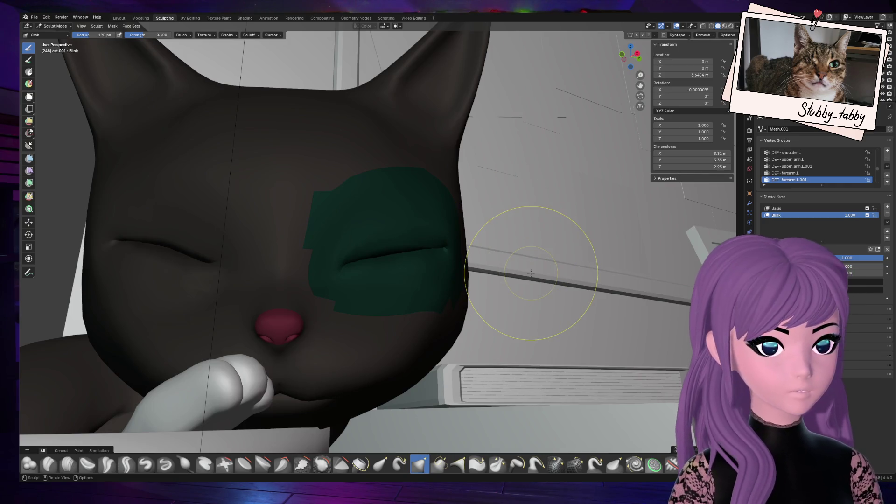
pyautogui.scroll(4, 500, 291)
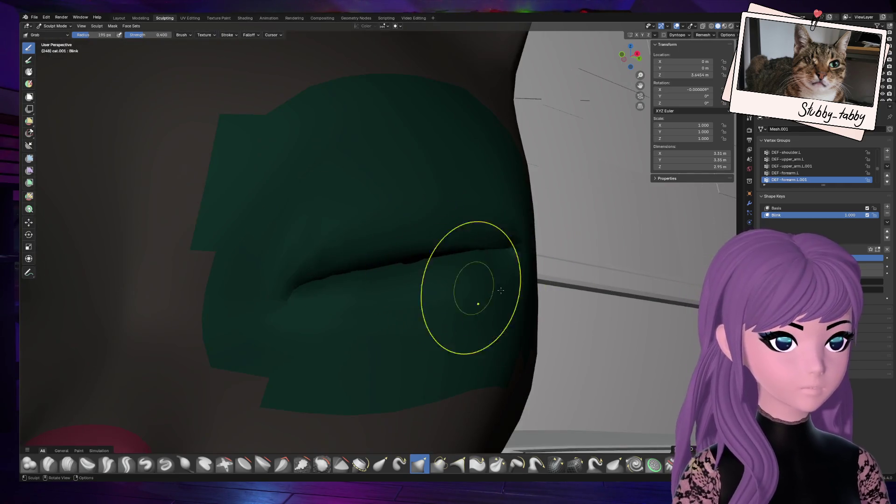
pyautogui.scroll(2, 537, 291)
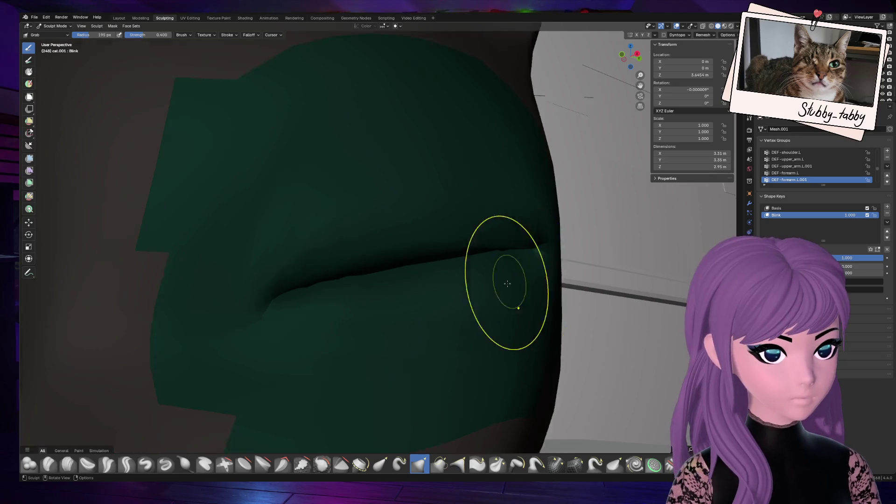
pyautogui.scroll(2, 500, 280)
pyautogui.moveTo(574, 105); pyautogui.dragTo(471, 319, button='middle')
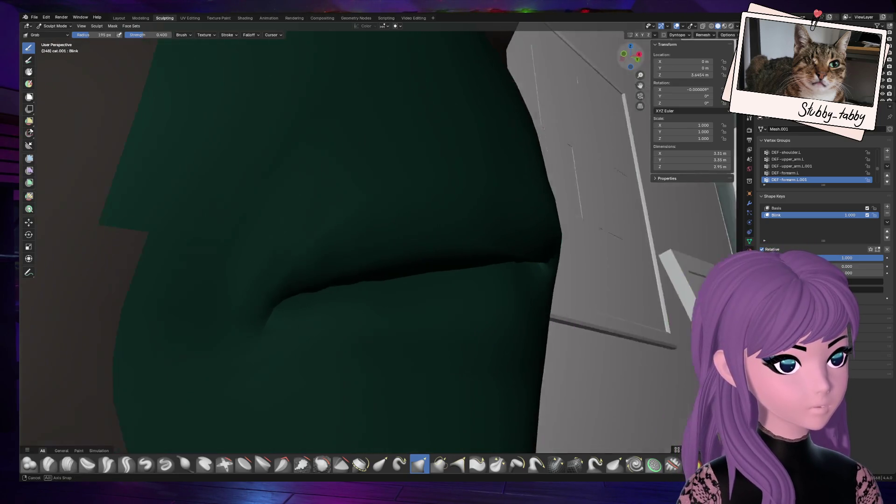
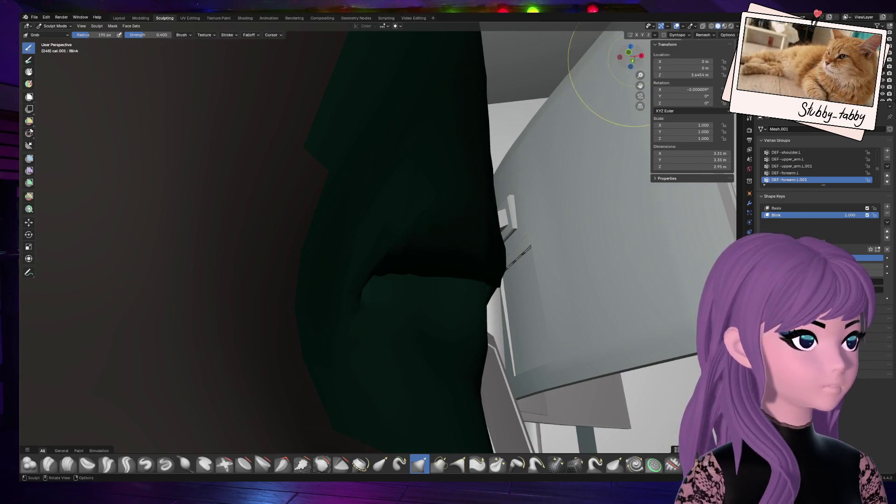
# - Pull the closed eyelid's fold down and to the left with the Grab brush, ready for smoothing
pyautogui.moveTo(617, 81)
pyautogui.mouseDown(button='middle')
pyautogui.moveTo(533, 211)
pyautogui.moveTo(465, 199)
pyautogui.mouseUp(button='middle')
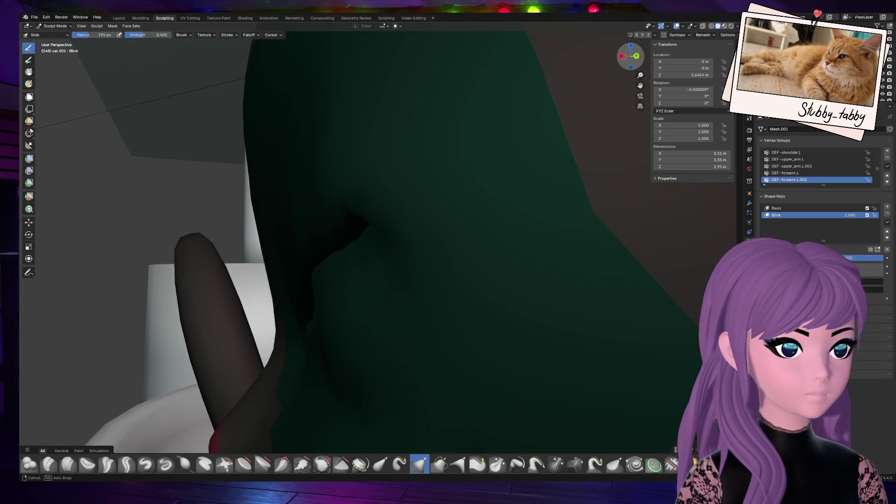
pyautogui.moveTo(630, 80); pyautogui.dragTo(356, 280, button='middle')
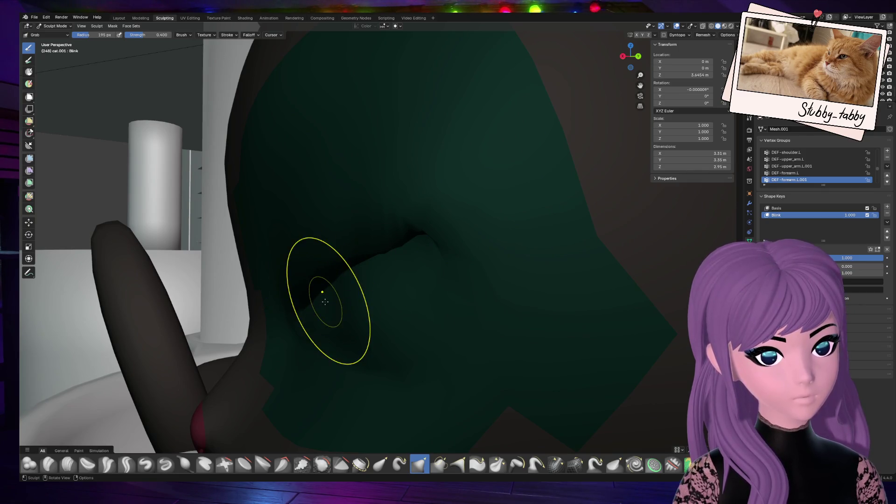
pyautogui.moveTo(320, 291); pyautogui.dragTo(323, 324)
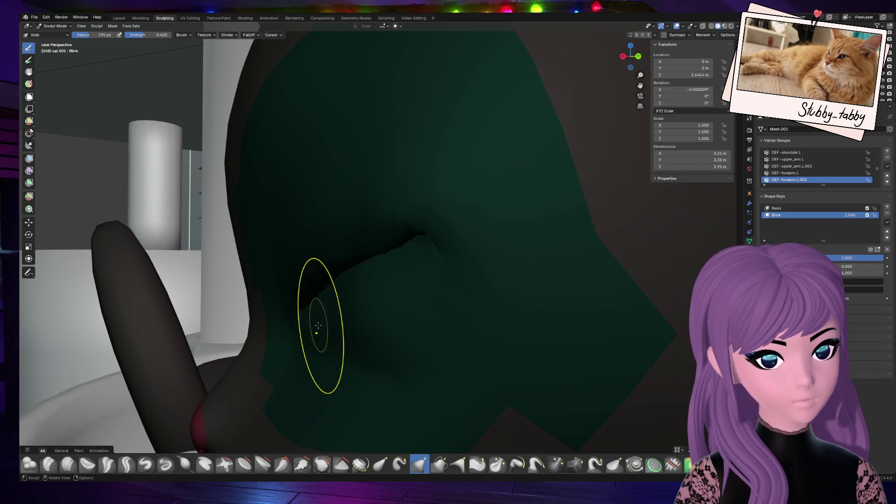
pyautogui.moveTo(530, 212)
pyautogui.mouseDown(button='middle')
pyautogui.moveTo(504, 210)
pyautogui.moveTo(470, 240)
pyautogui.mouseUp(button='middle')
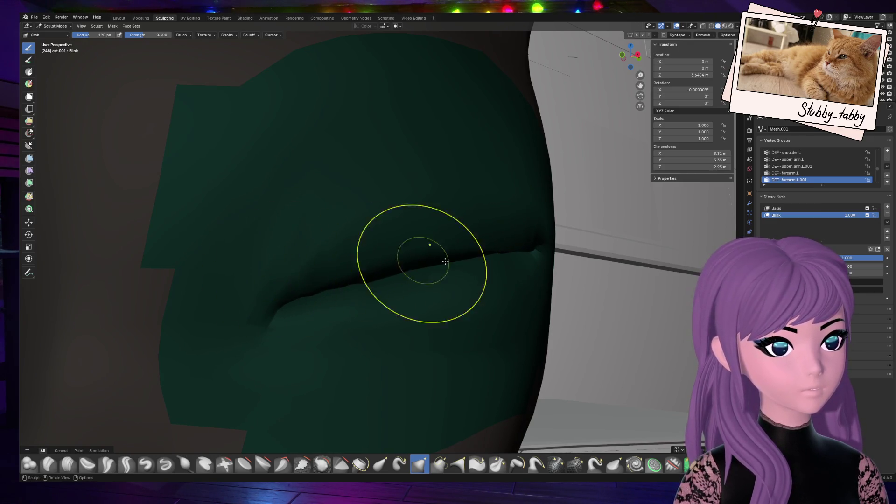
pyautogui.scroll(-4, 570, 340)
pyautogui.scroll(-2, 531, 344)
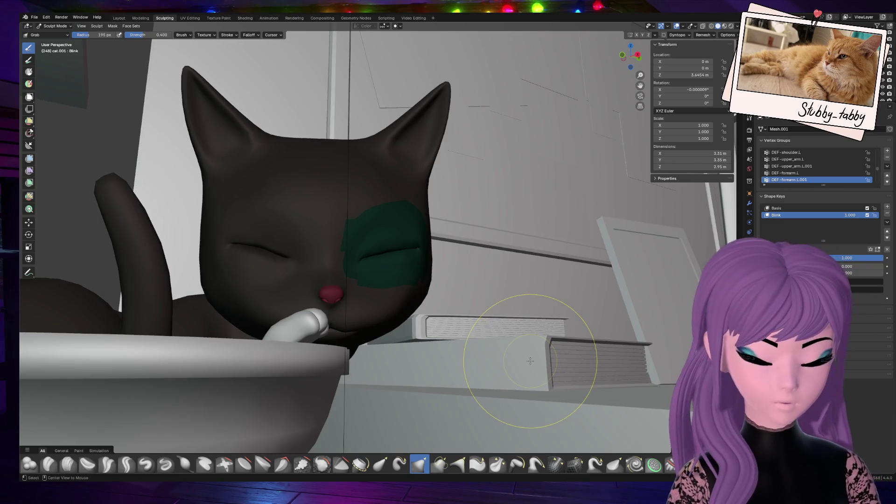
pyautogui.scroll(6, 516, 354)
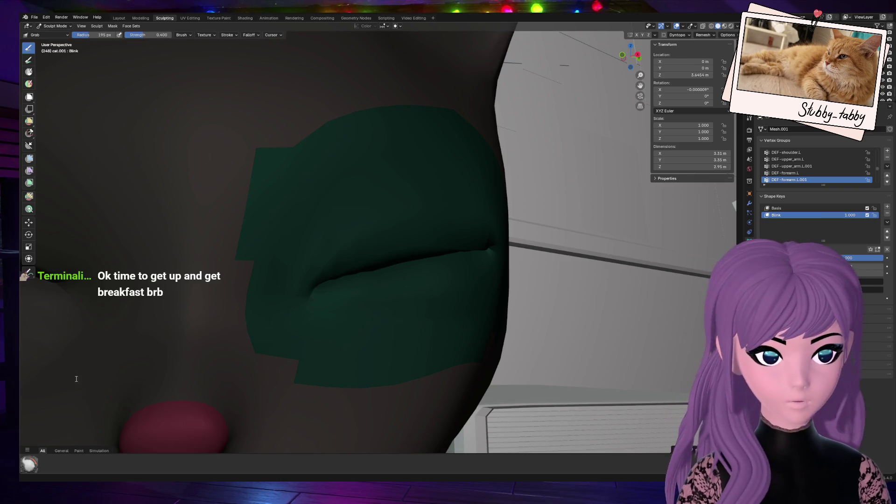
pyautogui.click(29, 463)
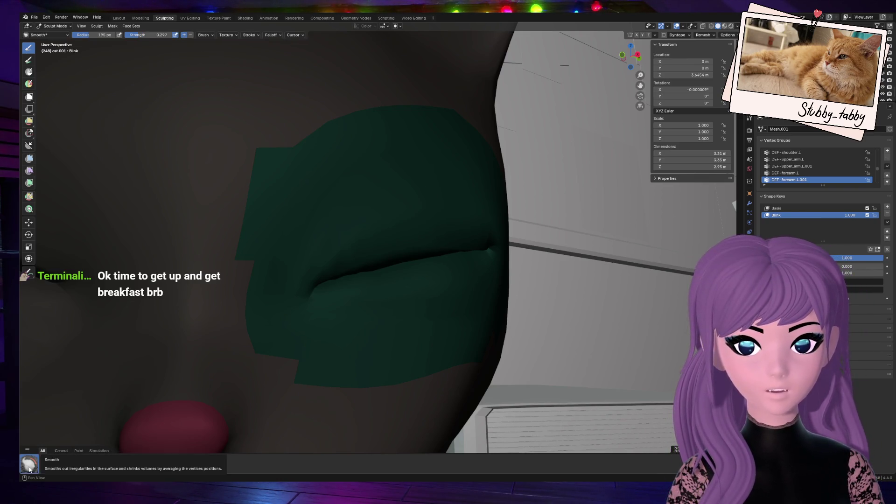
# - Smooth along the closed eyelid's crease and inspect the lid from below, above and edge-on
pyautogui.moveTo(370, 201); pyautogui.dragTo(410, 260, button='middle')
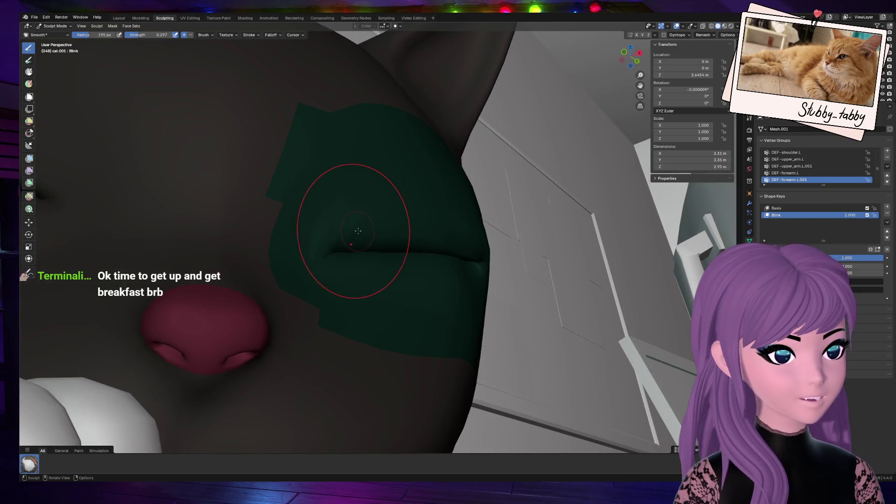
pyautogui.moveTo(353, 230); pyautogui.dragTo(399, 233)
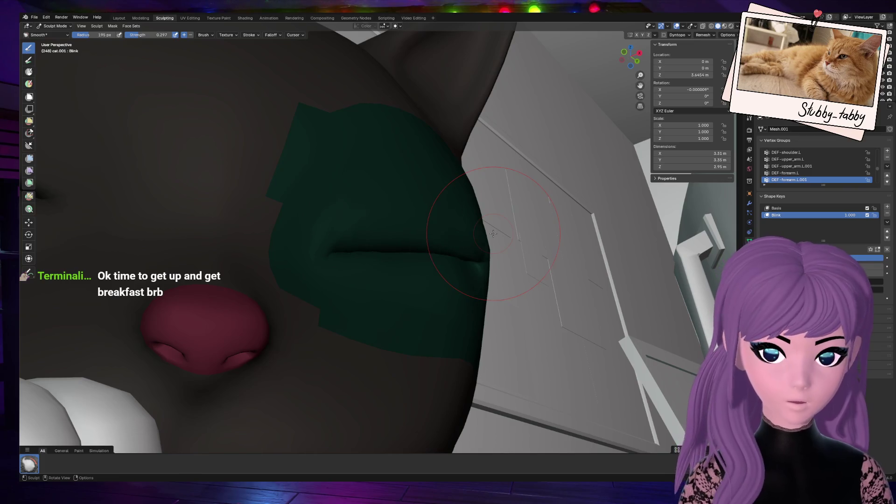
pyautogui.moveTo(596, 66); pyautogui.dragTo(393, 56, button='middle')
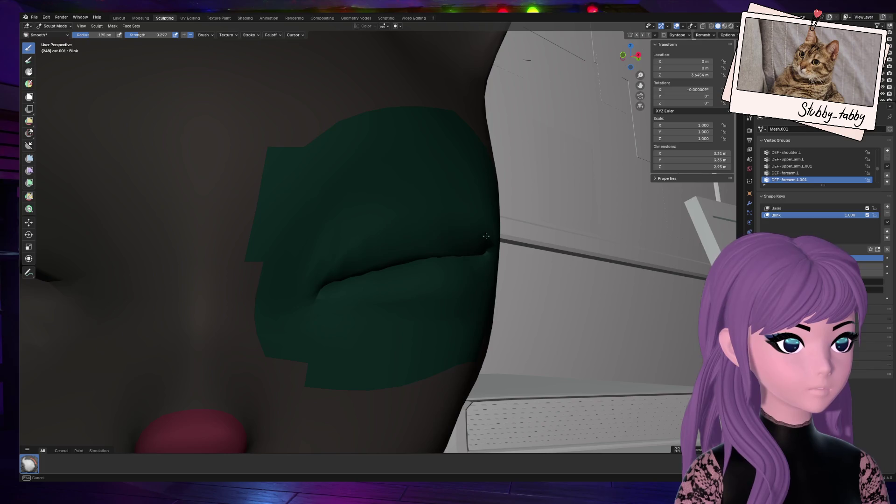
pyautogui.moveTo(595, 80); pyautogui.dragTo(551, 175, button='middle')
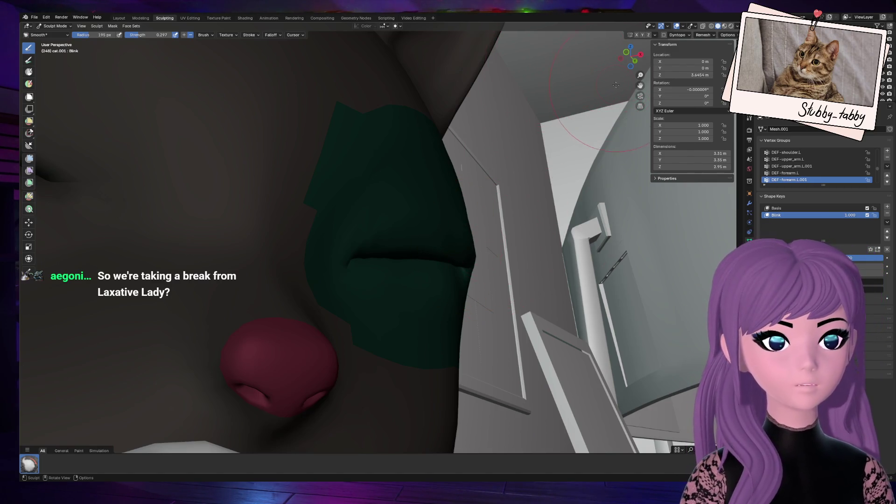
pyautogui.moveTo(560, 63); pyautogui.dragTo(392, 232, button='middle')
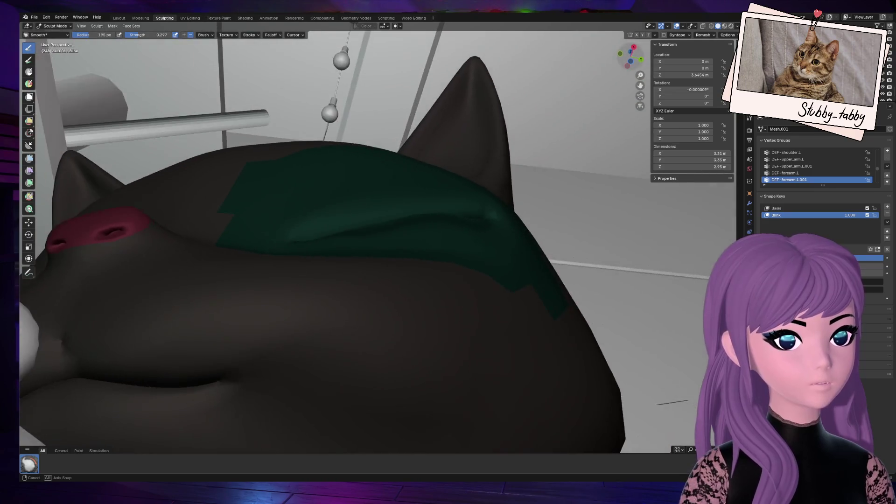
pyautogui.moveTo(395, 161)
pyautogui.mouseDown(button='middle')
pyautogui.moveTo(336, 183)
pyautogui.moveTo(567, 138)
pyautogui.mouseUp(button='middle')
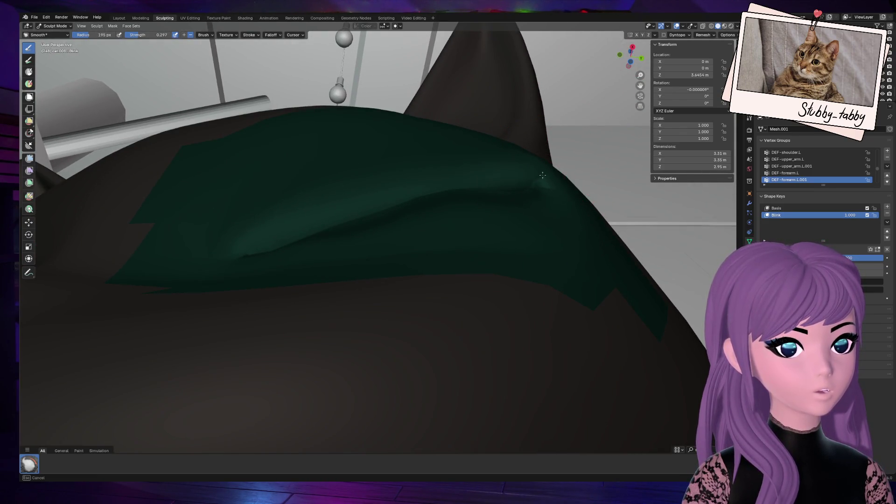
pyautogui.moveTo(602, 77); pyautogui.dragTo(524, 240, button='middle')
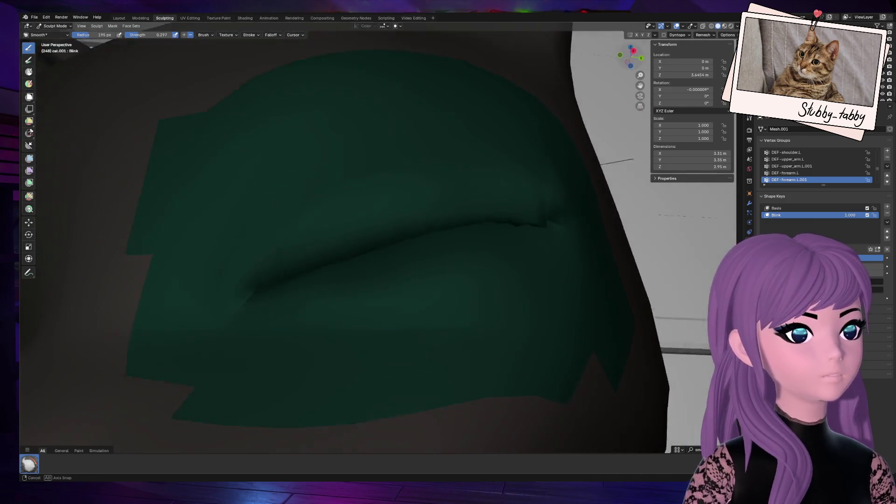
pyautogui.scroll(-2, 537, 253)
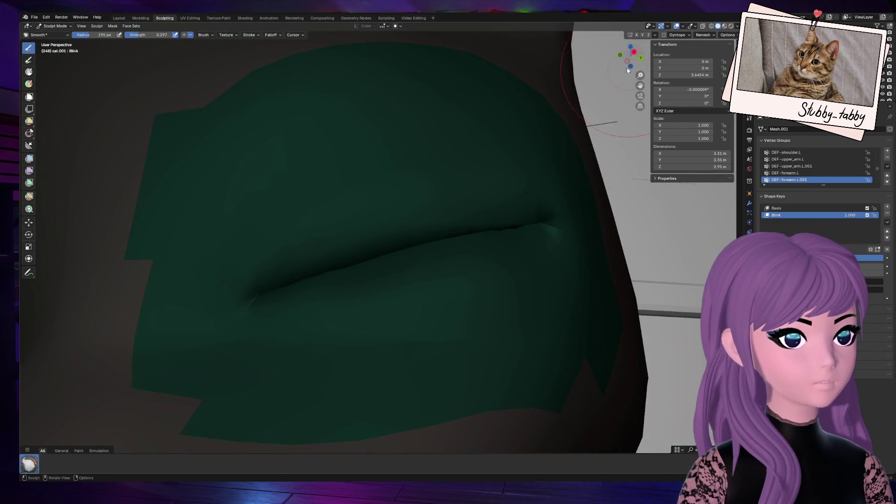
pyautogui.moveTo(626, 68); pyautogui.dragTo(609, 80, button='middle')
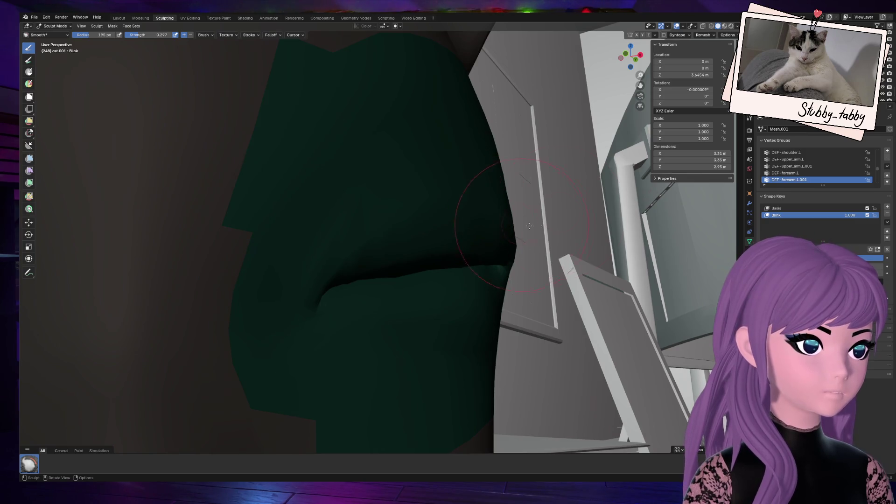
pyautogui.moveTo(320, 301); pyautogui.dragTo(346, 364, button='middle')
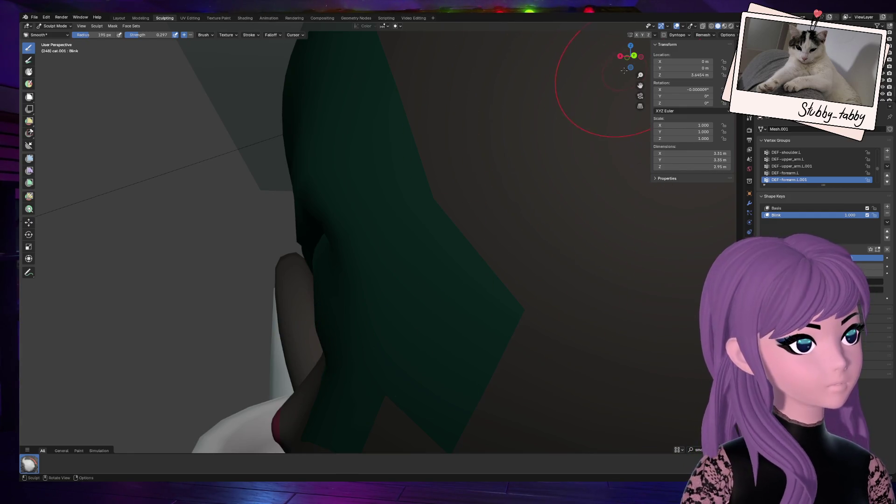
pyautogui.moveTo(624, 70); pyautogui.dragTo(494, 271, button='middle')
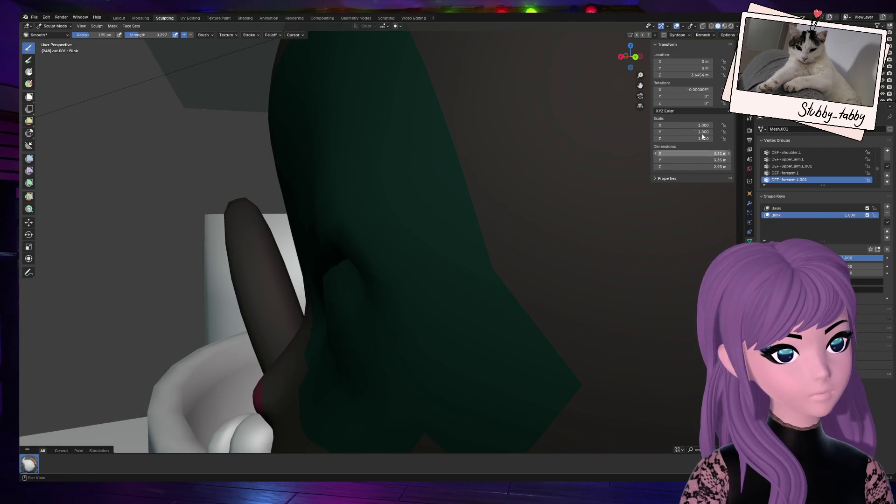
pyautogui.moveTo(626, 57)
pyautogui.mouseDown()
pyautogui.moveTo(533, 140)
pyautogui.moveTo(517, 125)
pyautogui.mouseUp()
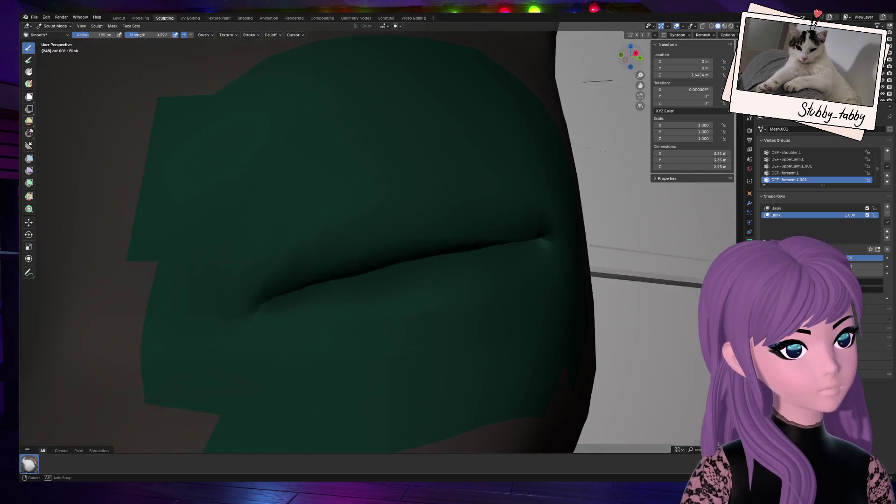
pyautogui.moveTo(490, 175); pyautogui.dragTo(528, 211, button='middle')
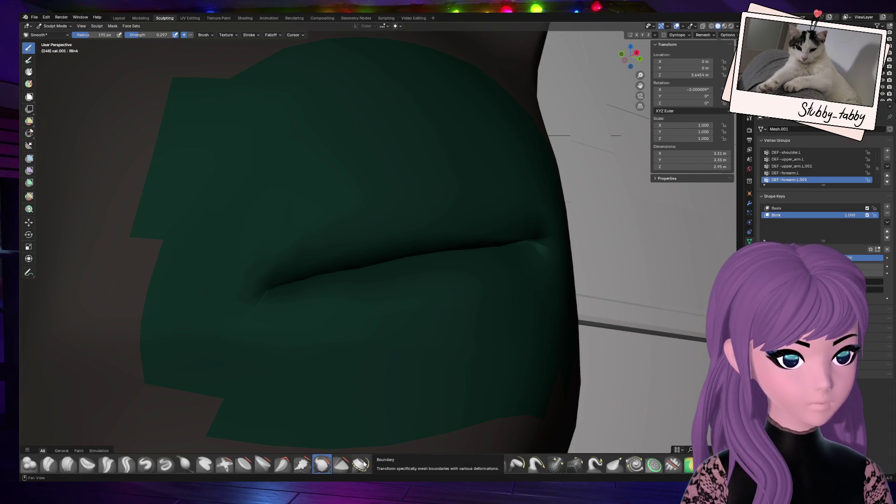
# - Tug the lid corner downward and reshape the crease using Elastic Grab then plain Grab
pyautogui.click(383, 464)
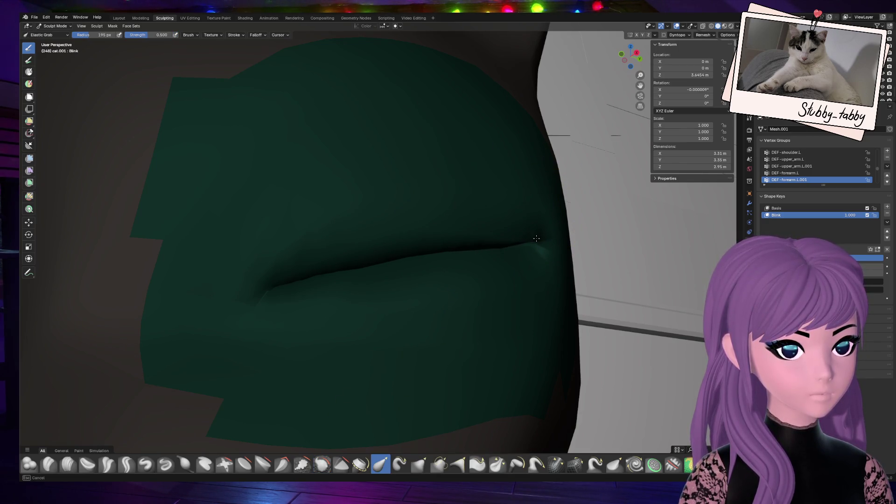
pyautogui.moveTo(536, 235); pyautogui.dragTo(535, 236)
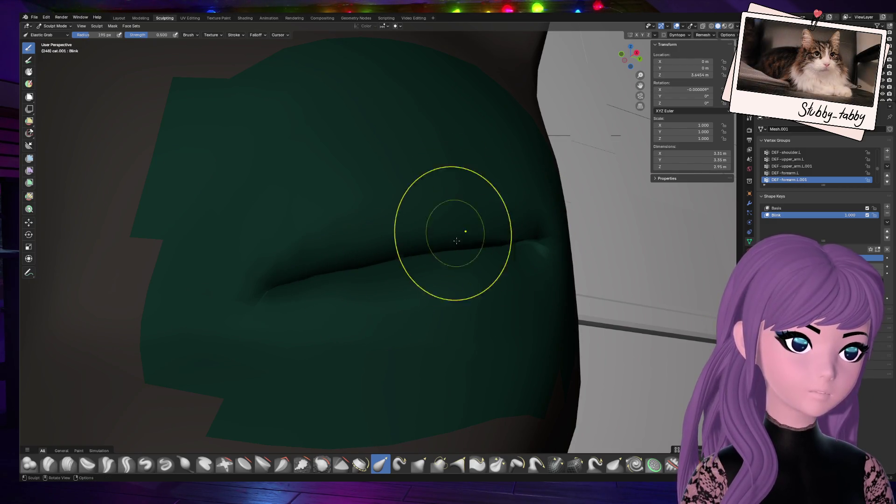
pyautogui.click(412, 467)
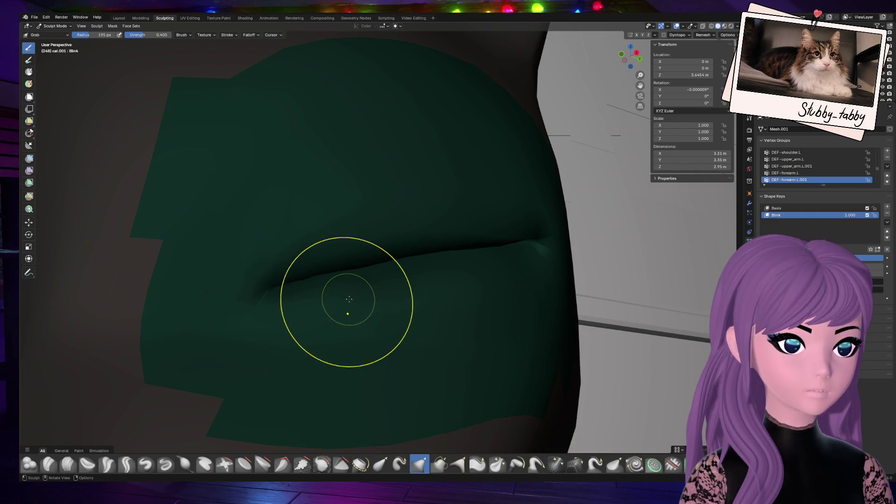
pyautogui.moveTo(350, 300); pyautogui.dragTo(365, 287)
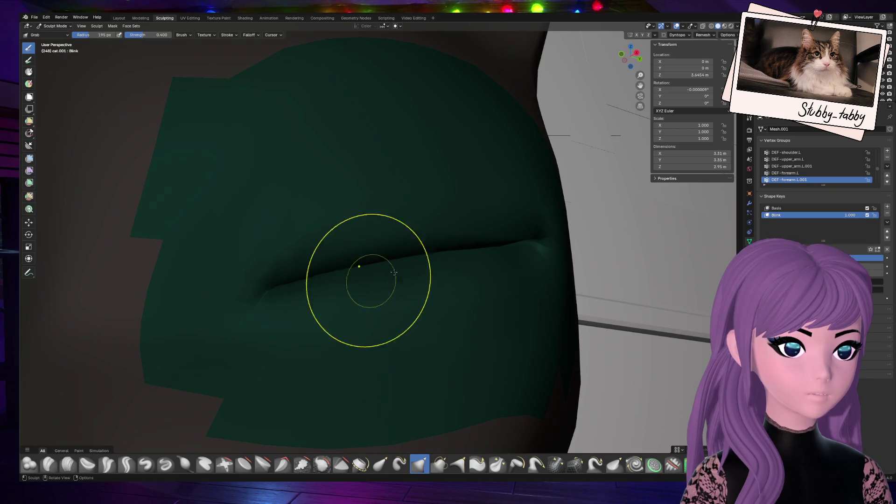
pyautogui.moveTo(366, 280); pyautogui.dragTo(505, 268, button='middle')
pyautogui.moveTo(505, 268); pyautogui.dragTo(494, 304)
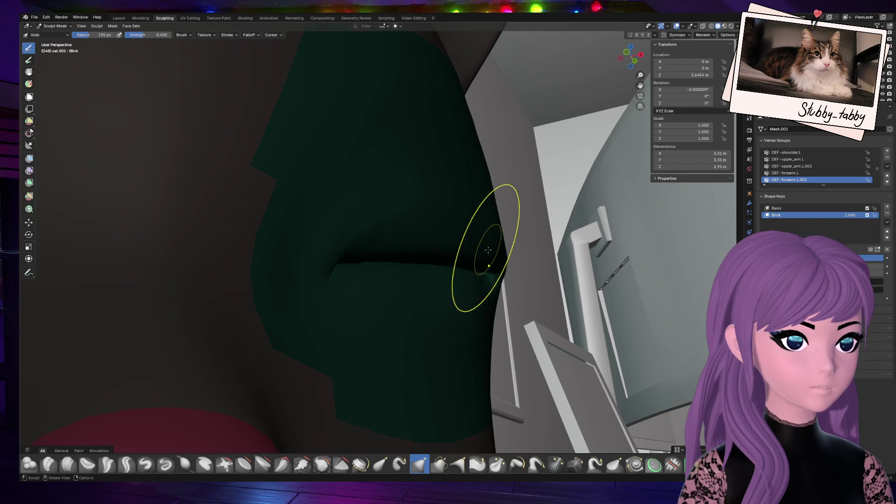
pyautogui.moveTo(489, 256); pyautogui.dragTo(502, 261)
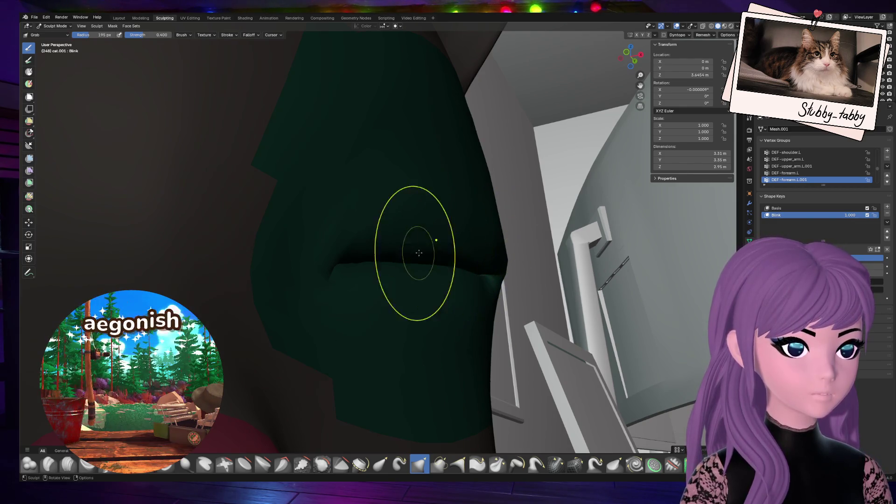
pyautogui.moveTo(416, 239)
pyautogui.mouseDown()
pyautogui.moveTo(421, 256)
pyautogui.moveTo(371, 240)
pyautogui.moveTo(480, 129)
pyautogui.mouseUp()
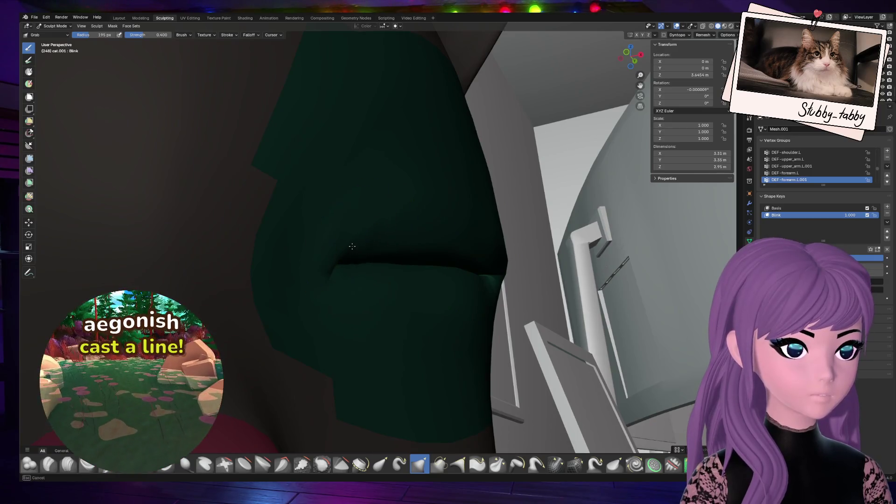
pyautogui.scroll(-3, 290, 300)
# - Switch the cat from sculpting to Edit Mode and select a vertex on its head
pyautogui.moveTo(290, 300)
pyautogui.mouseDown(button='middle')
pyautogui.moveTo(267, 308)
pyautogui.moveTo(500, 160)
pyautogui.mouseUp(button='middle')
pyautogui.scroll(-2, 560, 161)
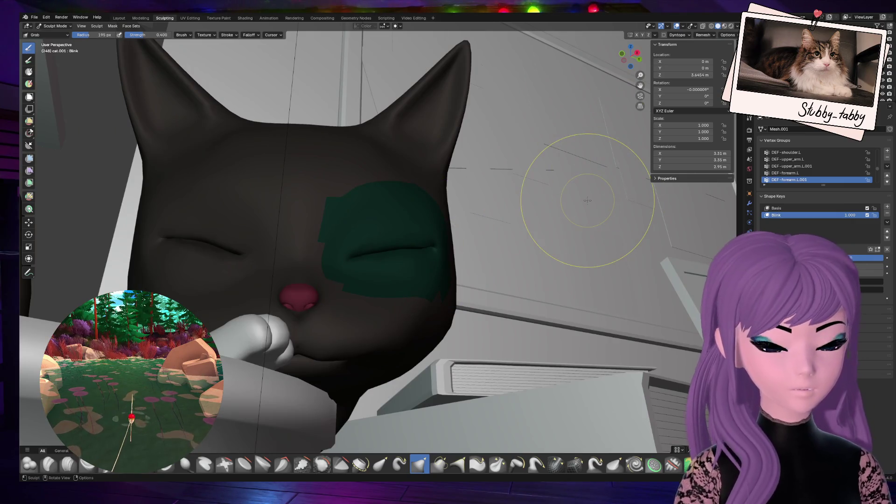
pyautogui.scroll(3, 566, 160)
pyautogui.scroll(3, 544, 156)
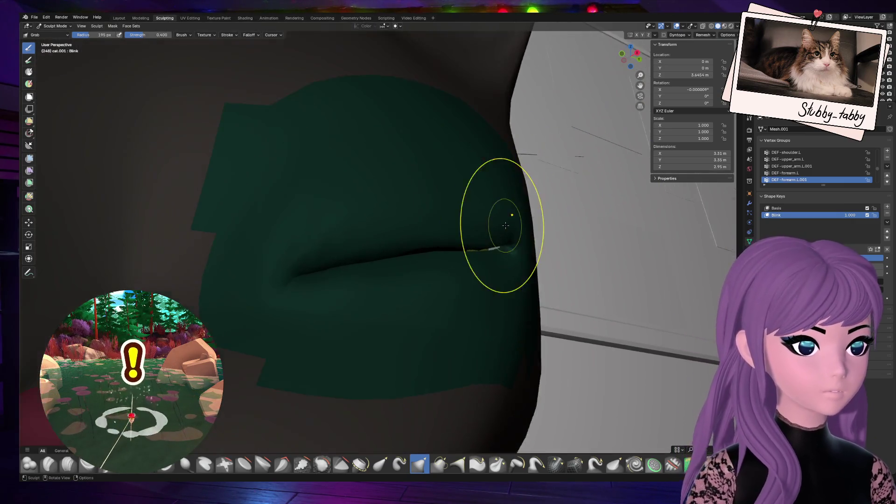
pyautogui.moveTo(513, 229)
pyautogui.mouseDown(button='middle')
pyautogui.moveTo(489, 231)
pyautogui.moveTo(241, 80)
pyautogui.mouseUp(button='middle')
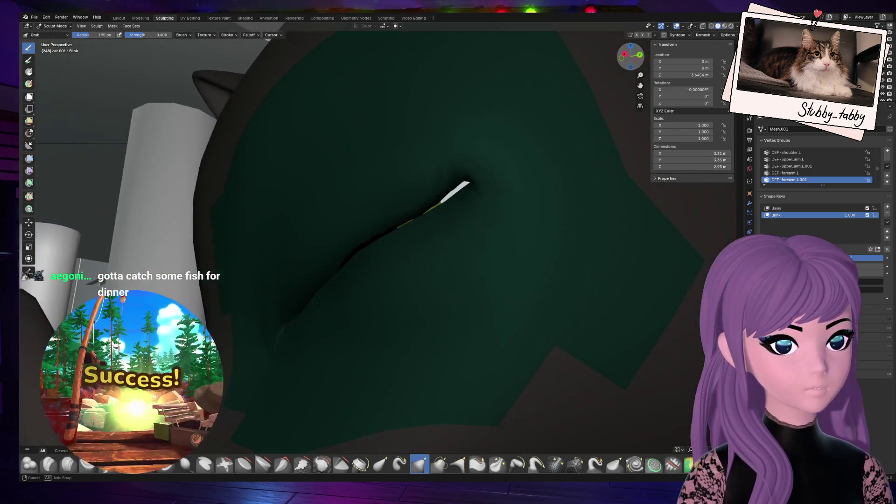
pyautogui.click(56, 27)
pyautogui.click(470, 228)
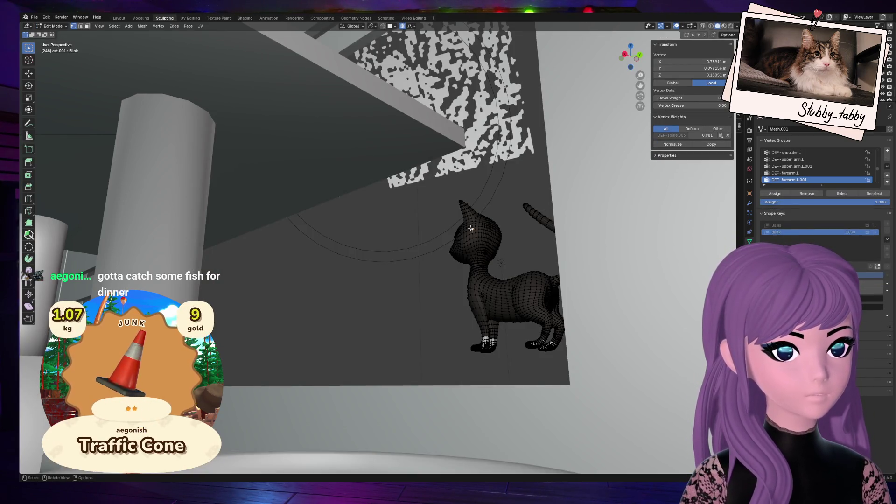
# - Centre the view on the eyelid corner vertices to inspect them, then clear the selection
pyautogui.press('KP_Decimal')
pyautogui.moveTo(629, 53); pyautogui.dragTo(636, 56)
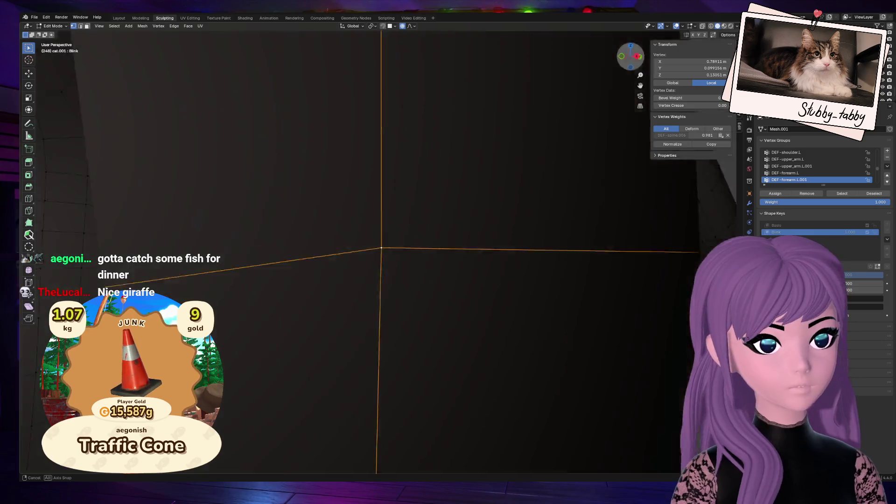
pyautogui.scroll(-3, 339, 232)
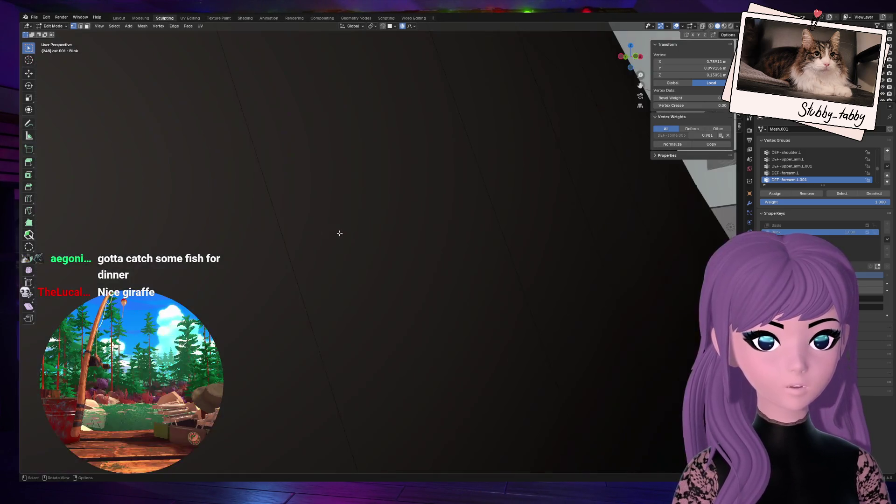
pyautogui.scroll(-4, 338, 233)
pyautogui.scroll(-3, 339, 232)
pyautogui.scroll(3, 341, 250)
pyautogui.scroll(2, 404, 236)
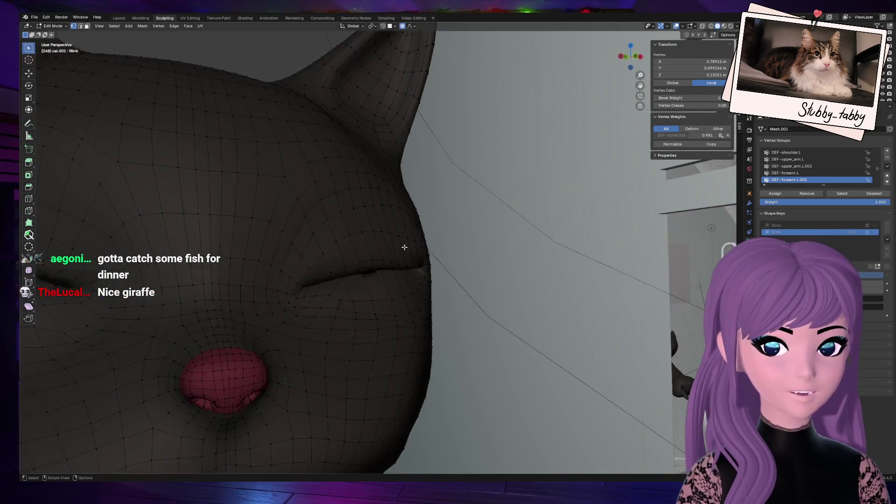
pyautogui.scroll(1, 406, 249)
pyautogui.moveTo(366, 293); pyautogui.dragTo(210, 292, button='middle')
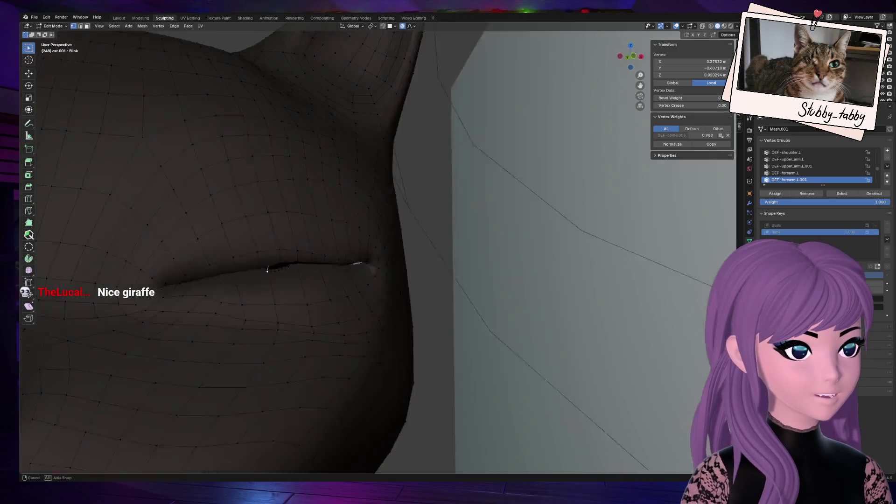
pyautogui.click(316, 279)
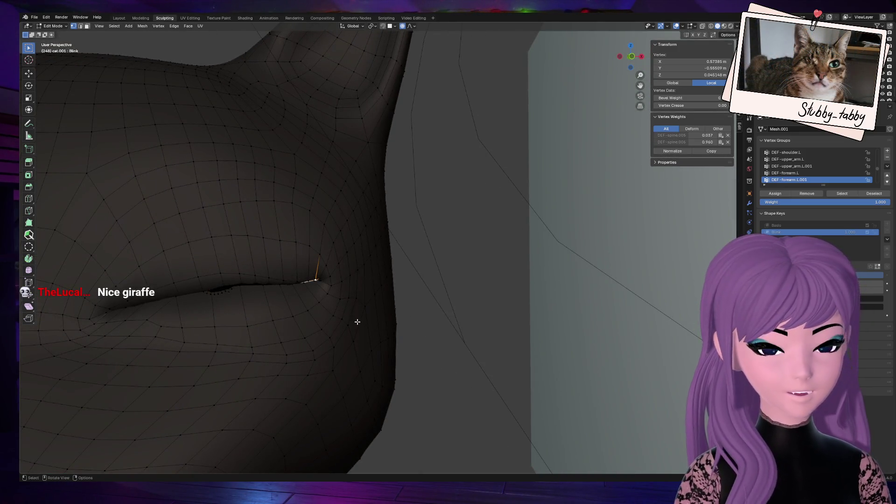
pyautogui.press('KP_Decimal')
pyautogui.scroll(-1, 329, 308)
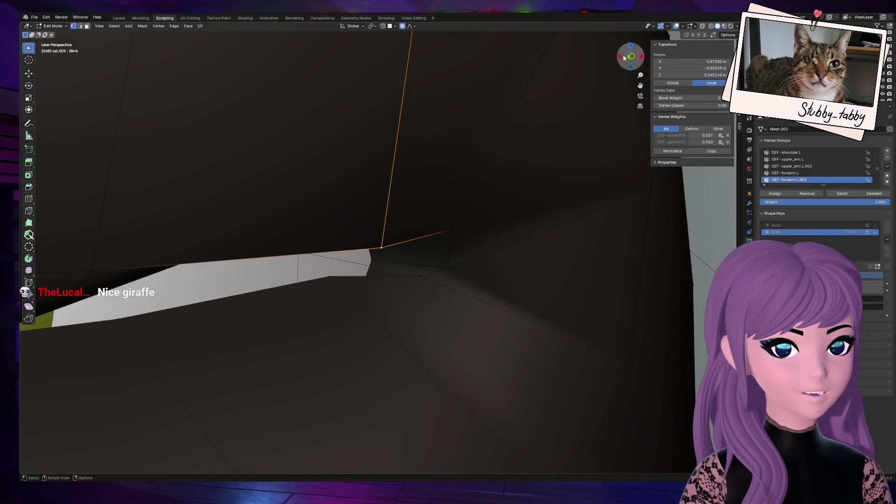
pyautogui.moveTo(624, 57); pyautogui.dragTo(595, 82)
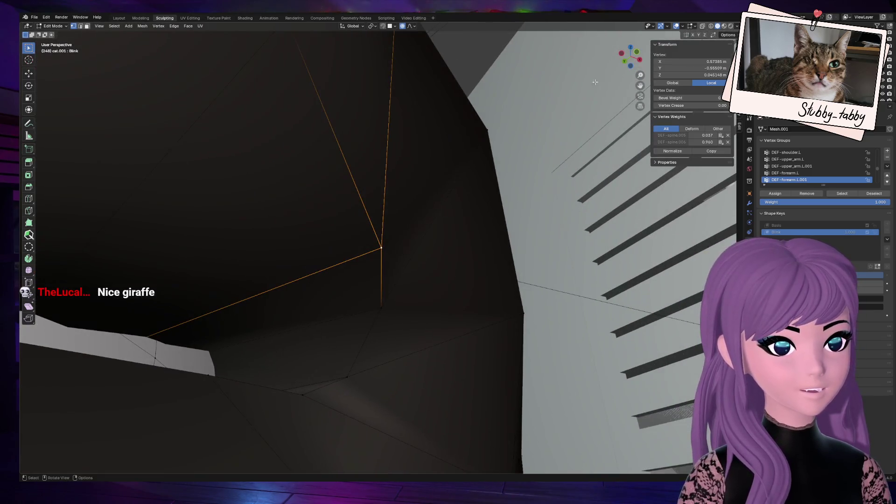
pyautogui.hotkey('alt', 'a')
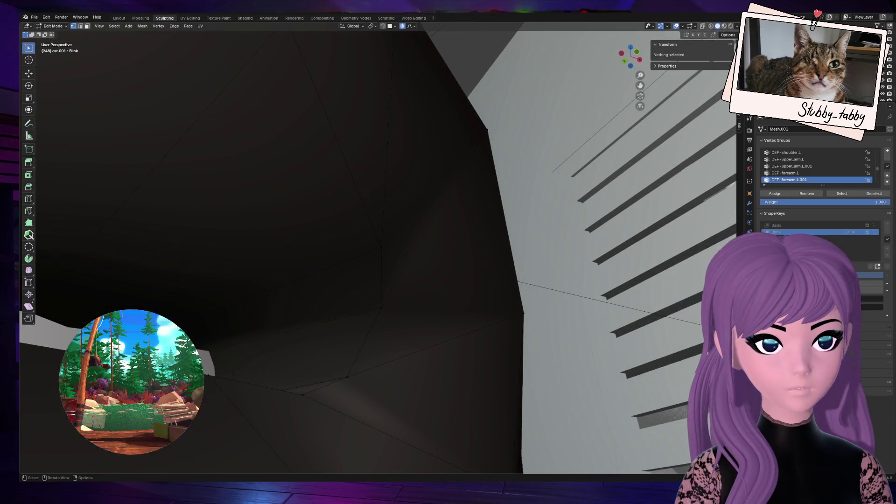
pyautogui.moveTo(629, 66); pyautogui.dragTo(640, 75)
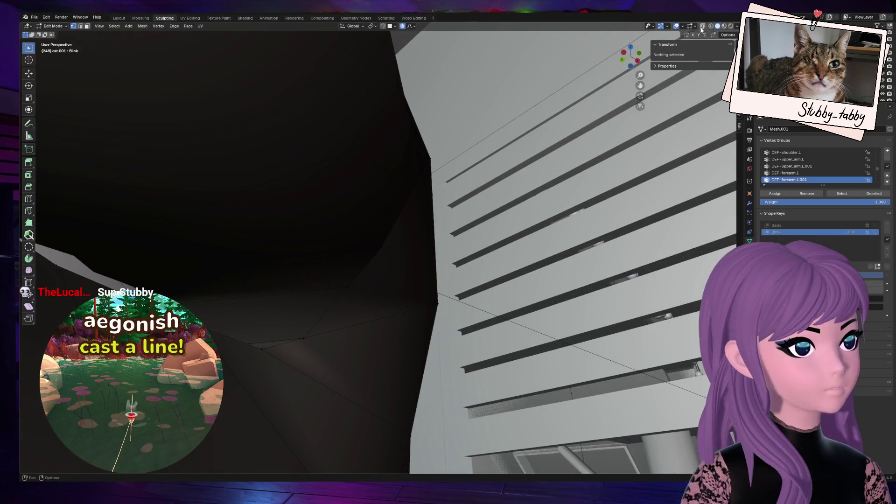
pyautogui.moveTo(640, 76)
pyautogui.mouseDown(button='middle')
pyautogui.moveTo(420, 214)
pyautogui.moveTo(590, 86)
pyautogui.mouseUp(button='middle')
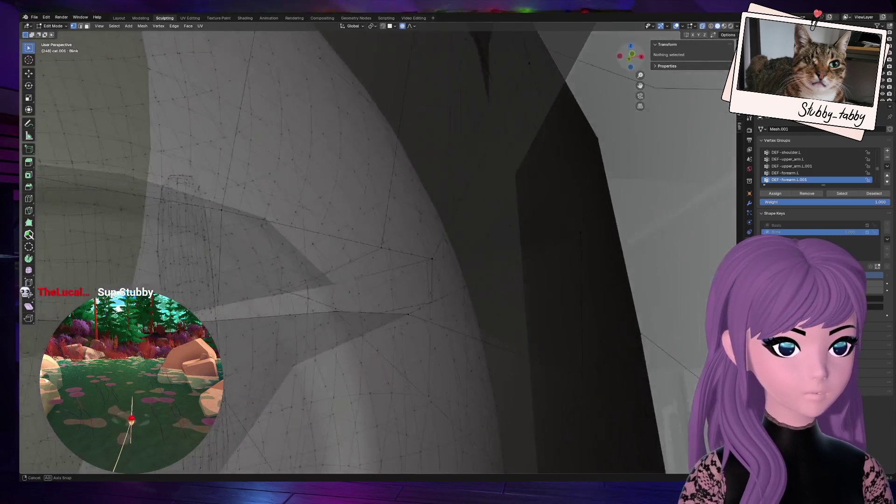
# - Reposition the lid corner vertex and its neighbour with G moves
pyautogui.click(261, 252)
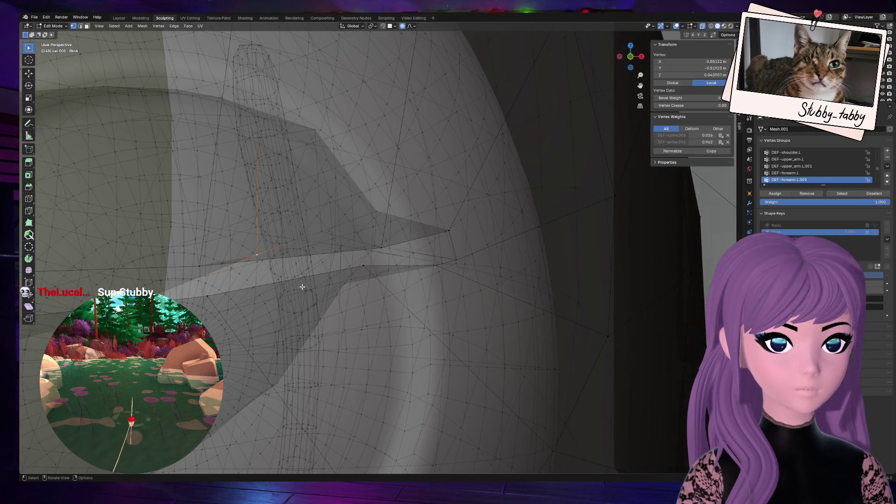
pyautogui.moveTo(301, 286); pyautogui.dragTo(341, 242, button='middle')
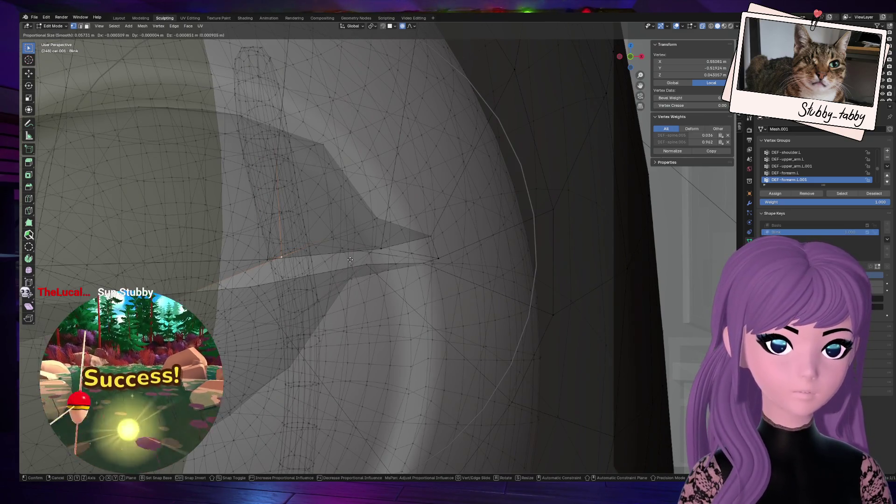
pyautogui.press('g')
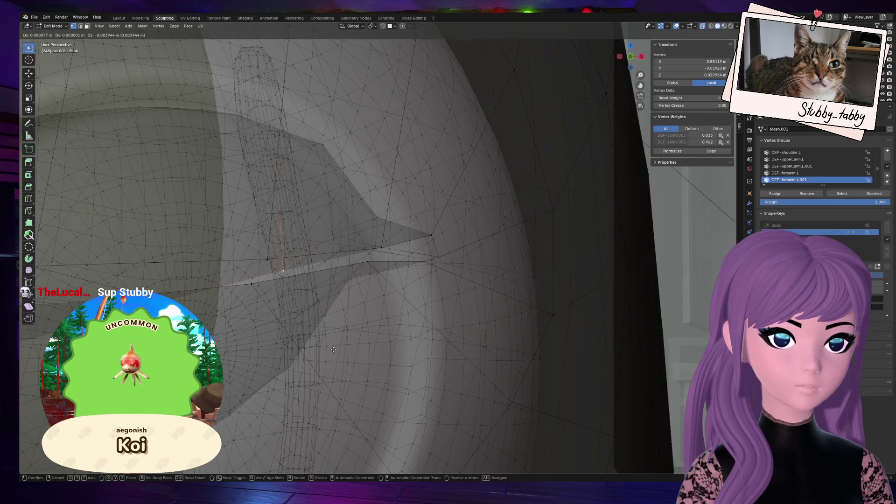
pyautogui.click(334, 352)
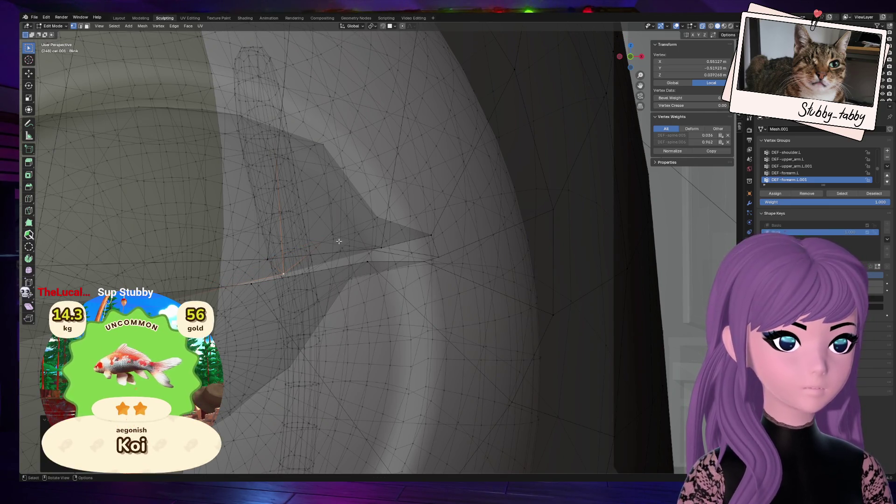
pyautogui.press('g')
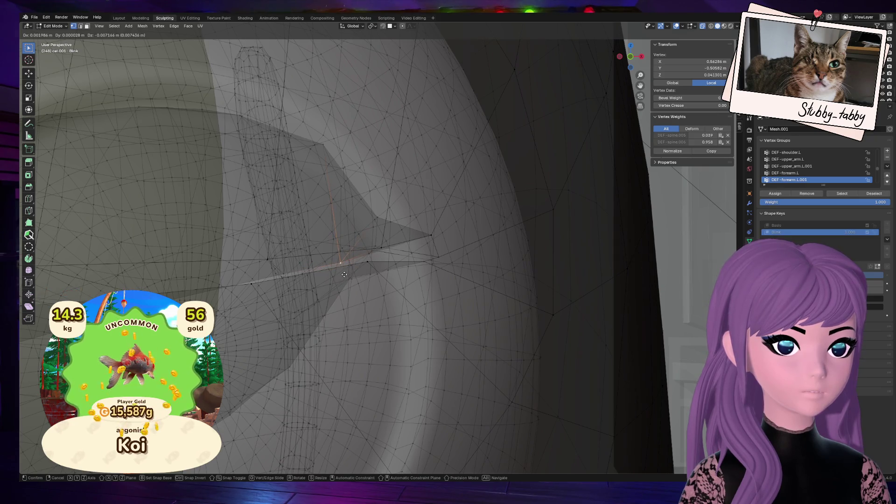
pyautogui.click(349, 263)
pyautogui.click(274, 270)
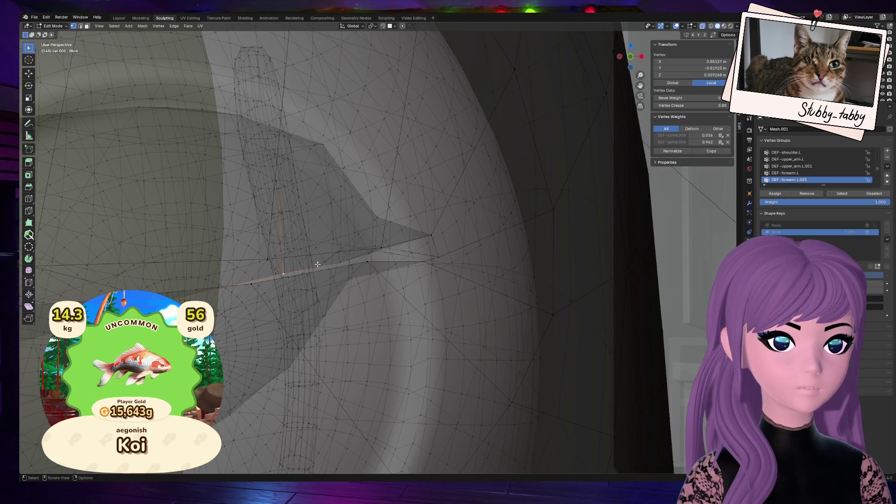
pyautogui.press('g')
pyautogui.click(317, 272)
# - Nudge the lid-edge and outer-point vertices into place and return to opaque shading
pyautogui.click(375, 247)
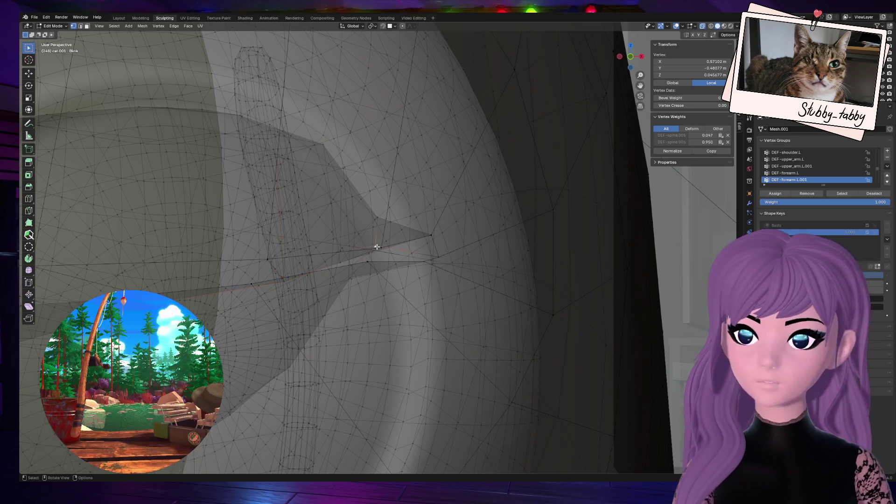
pyautogui.press('g')
pyautogui.click(357, 255)
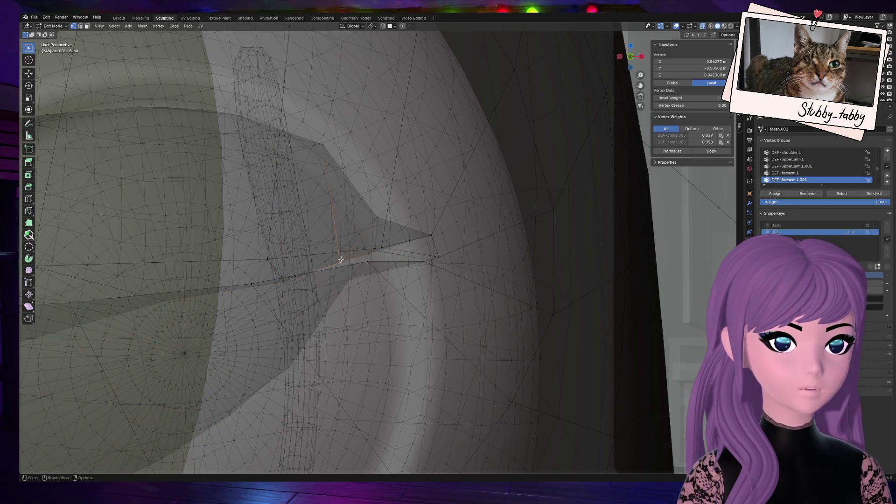
pyautogui.press('g')
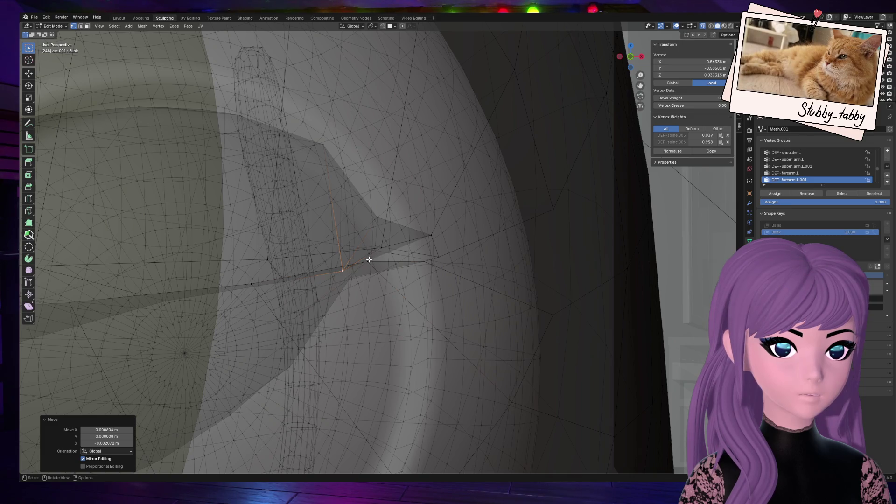
pyautogui.click(376, 266)
pyautogui.press('g')
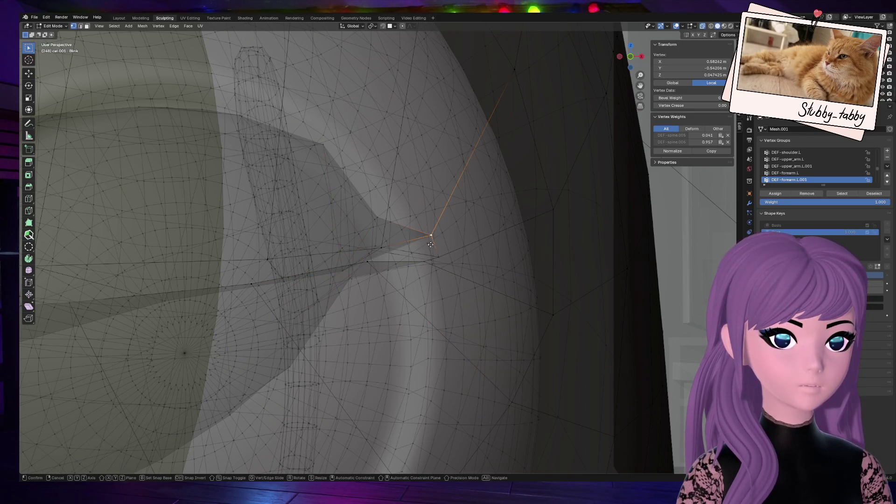
pyautogui.click(428, 271)
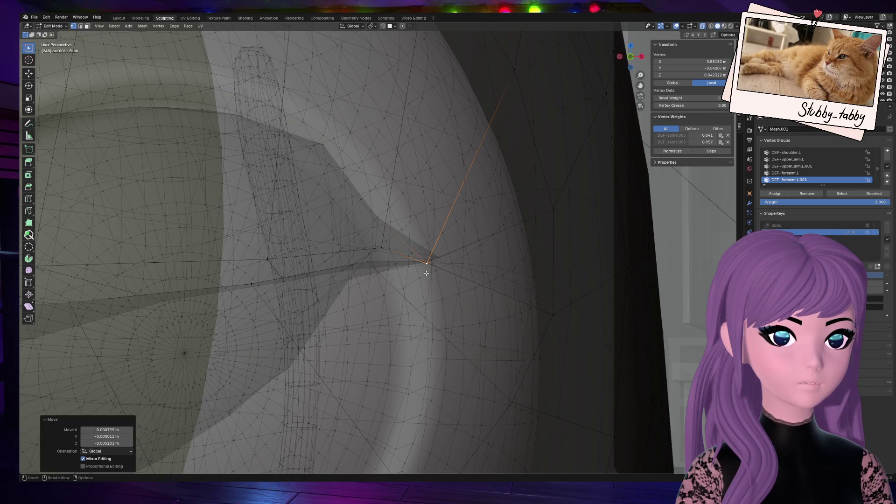
pyautogui.hotkey('alt', 'z')
pyautogui.moveTo(396, 265)
pyautogui.mouseDown(button='middle')
pyautogui.moveTo(399, 279)
pyautogui.moveTo(456, 257)
pyautogui.moveTo(490, 310)
pyautogui.mouseUp(button='middle')
# - Select the eyelid corner vertex and move it into place from an angled view
pyautogui.click(386, 251)
pyautogui.click(599, 160)
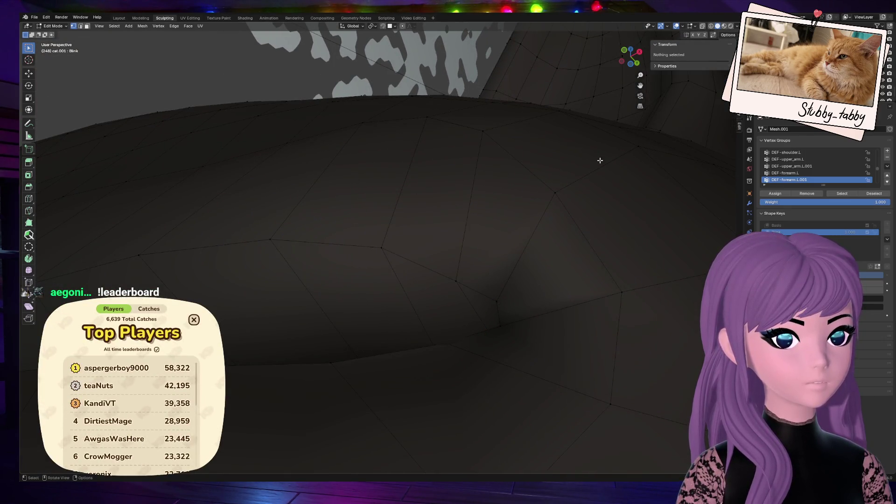
pyautogui.click(530, 274)
pyautogui.moveTo(543, 252); pyautogui.dragTo(203, 180, button='middle')
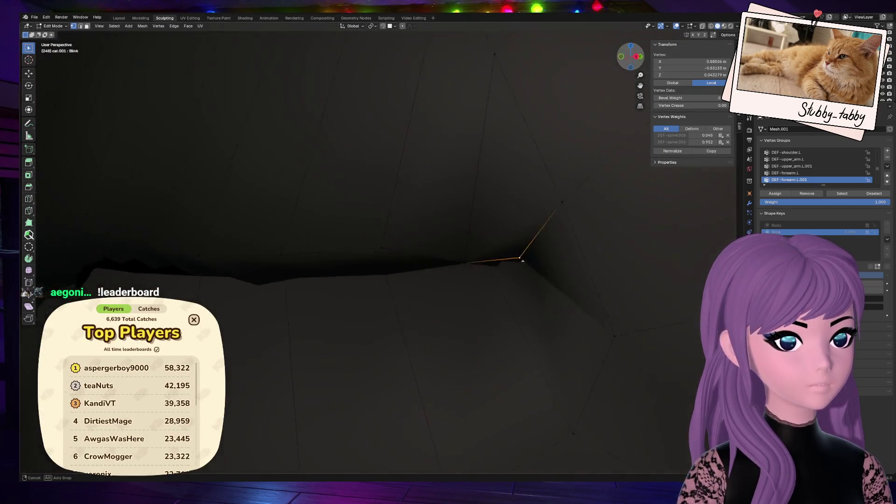
pyautogui.press('g')
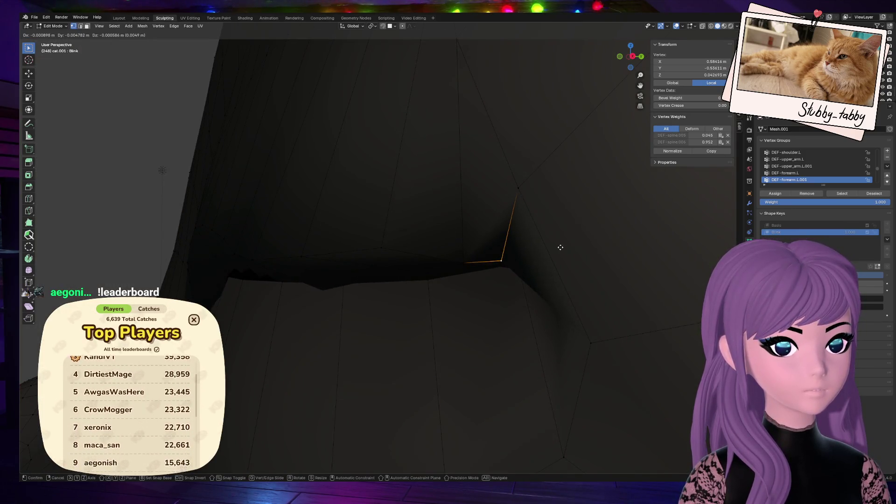
pyautogui.click(559, 263)
# - Check the corner in Right and Front Orthographic, refine its position, then enable X-ray
pyautogui.click(629, 56)
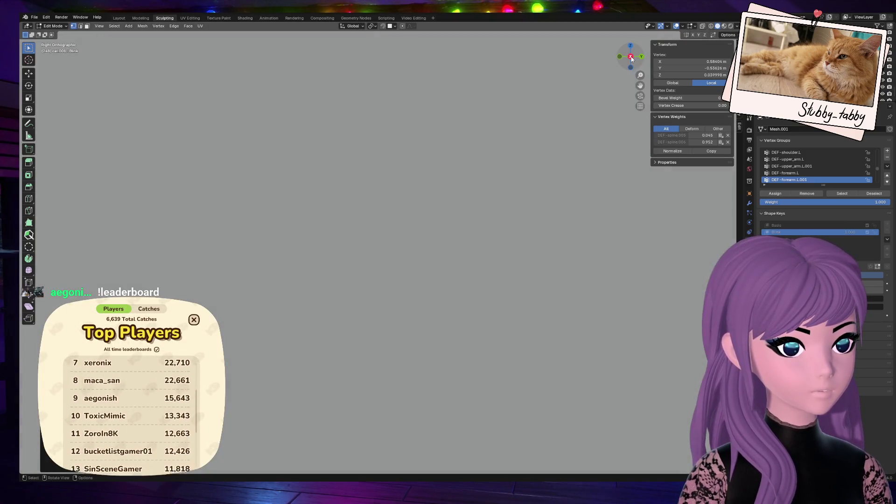
pyautogui.click(628, 56)
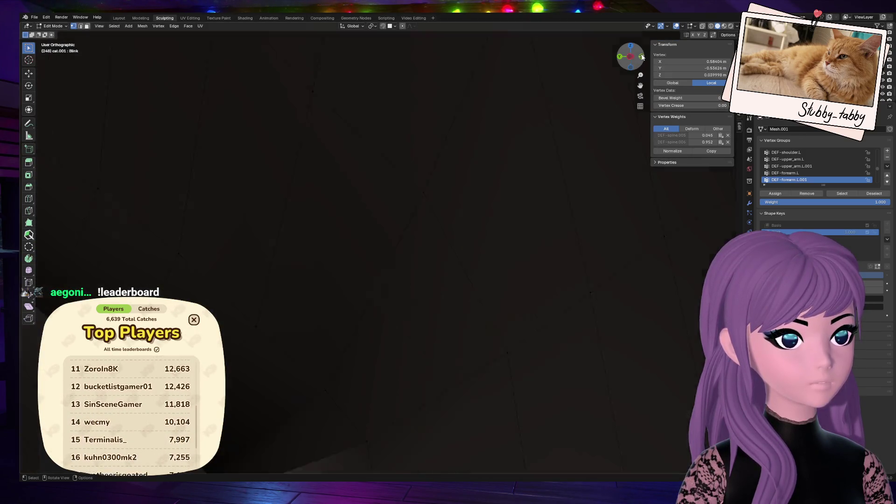
pyautogui.press('g')
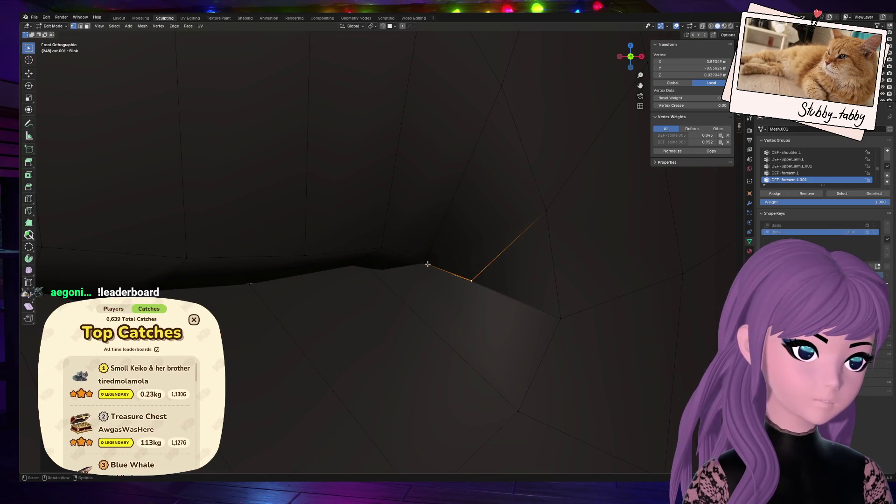
pyautogui.click(460, 284)
pyautogui.click(402, 276)
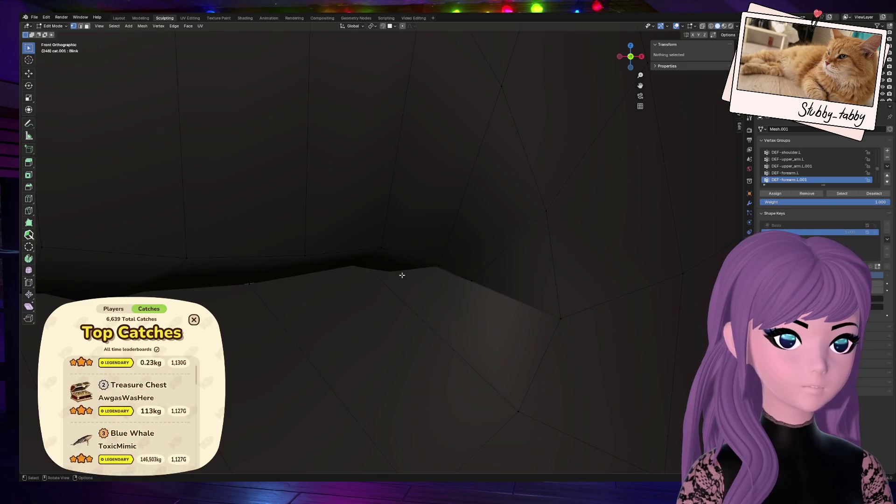
pyautogui.click(702, 27)
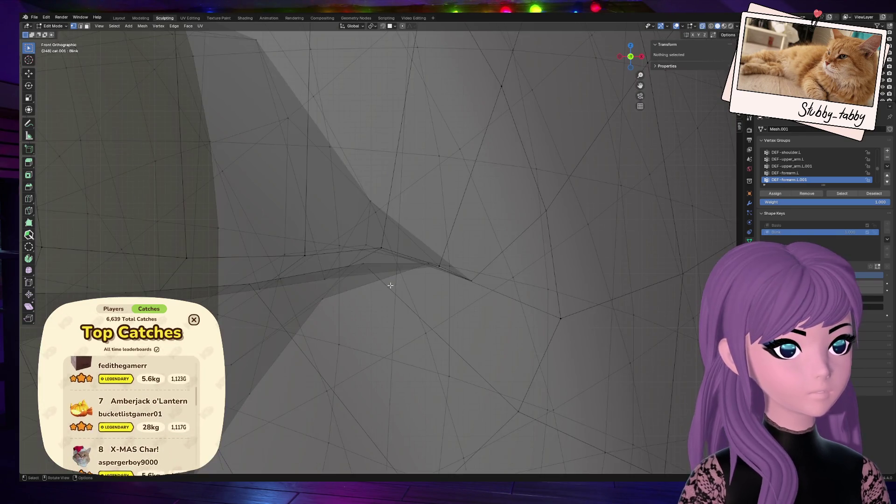
# - Move the lid corner vertex down and adjust its neighbouring edge vertex
pyautogui.click(431, 264)
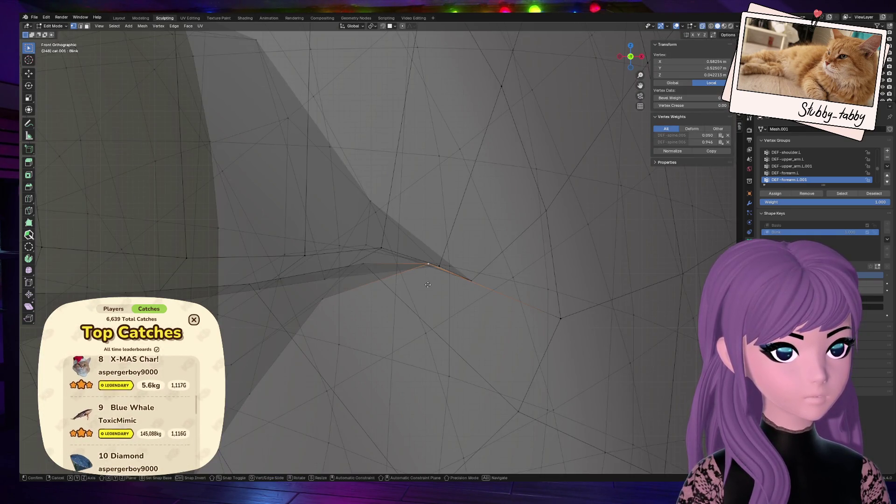
pyautogui.press('g')
pyautogui.click(424, 293)
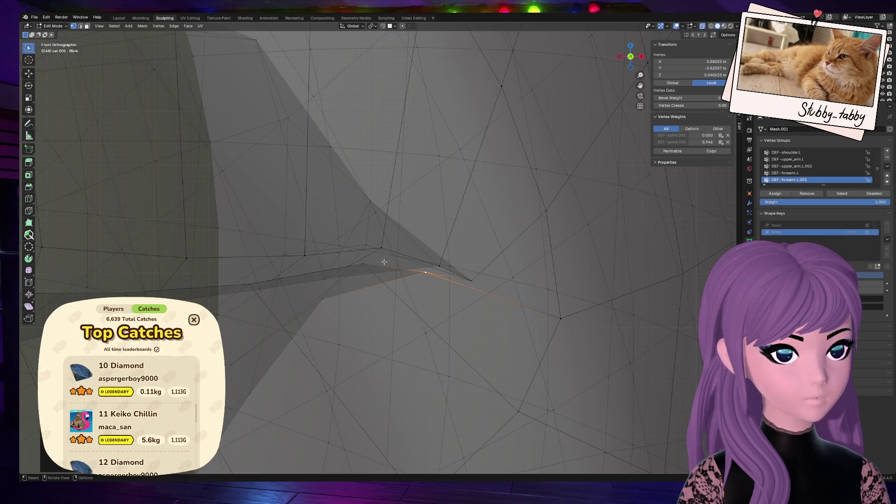
pyautogui.click(365, 263)
pyautogui.press('g')
pyautogui.click(368, 277)
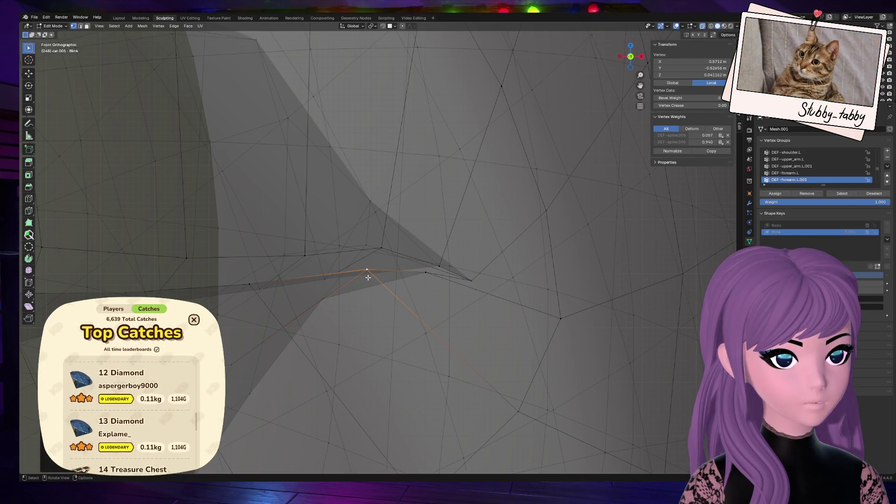
# - Reposition the lid's outer tip vertex in perspective and show the mesh opaque again
pyautogui.click(384, 248)
pyautogui.moveTo(654, 48); pyautogui.dragTo(586, 91, button='middle')
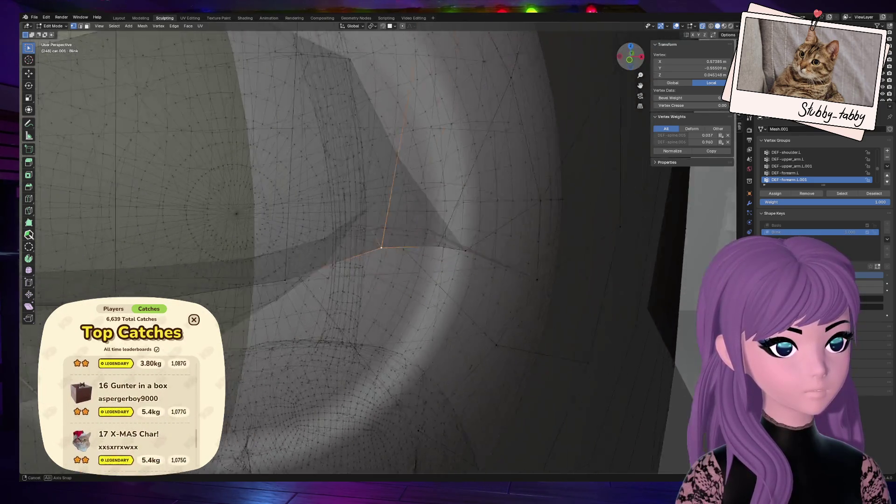
pyautogui.press('g')
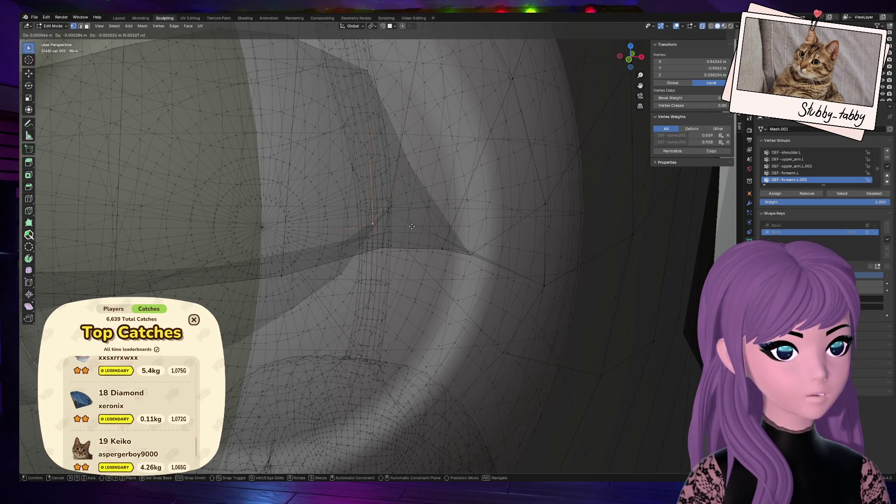
pyautogui.click(412, 234)
pyautogui.moveTo(413, 234); pyautogui.dragTo(379, 254, button='middle')
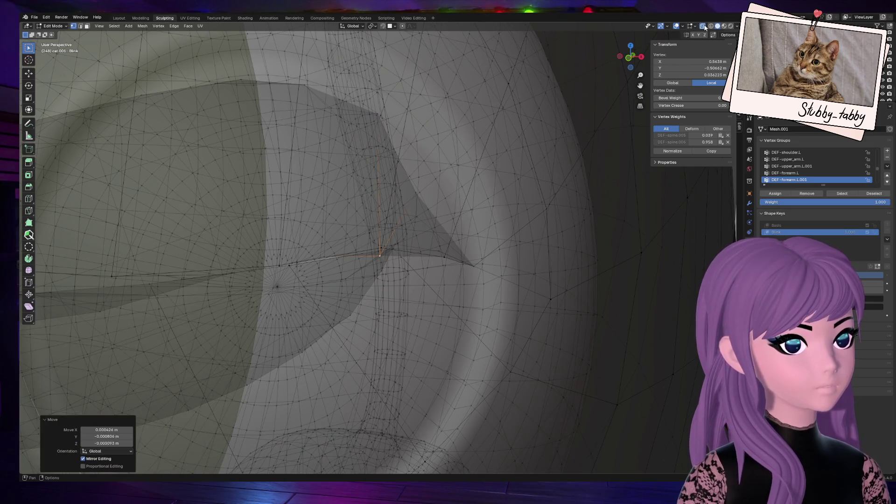
pyautogui.hotkey('alt', 'z')
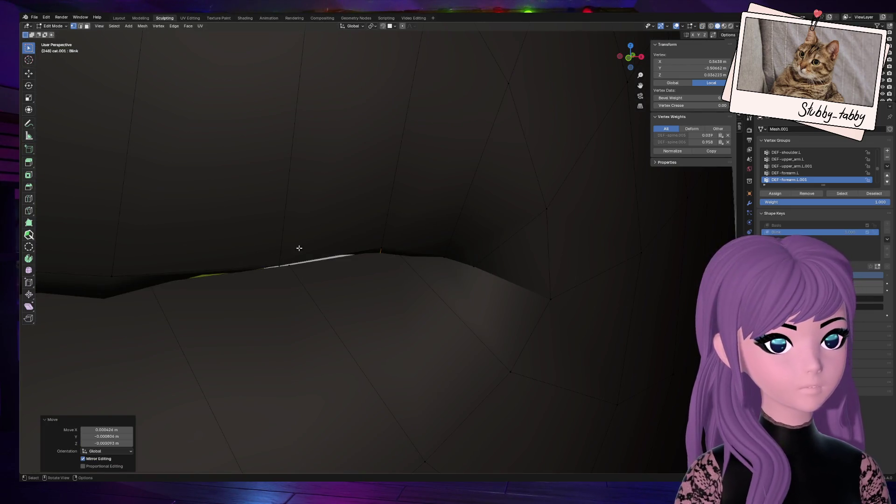
# - Select edges along the lid seam and move them after checking in Front Orthographic
pyautogui.moveTo(338, 234)
pyautogui.mouseDown(button='middle')
pyautogui.moveTo(329, 242)
pyautogui.moveTo(490, 147)
pyautogui.mouseUp(button='middle')
pyautogui.click(295, 262)
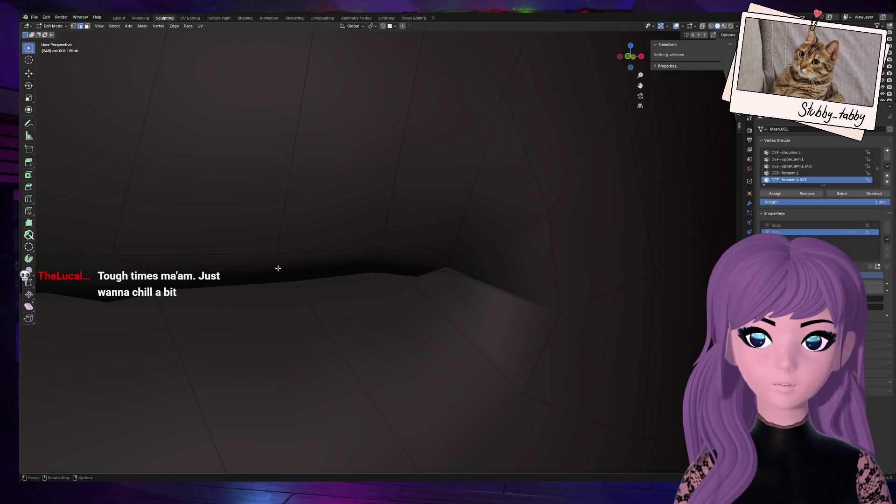
pyautogui.click(284, 269)
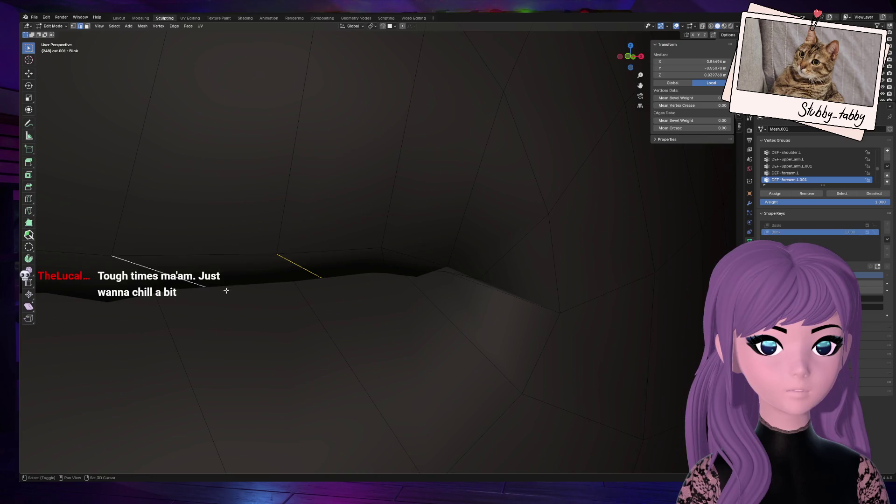
pyautogui.moveTo(226, 290); pyautogui.dragTo(565, 113, button='middle')
pyautogui.click(621, 59)
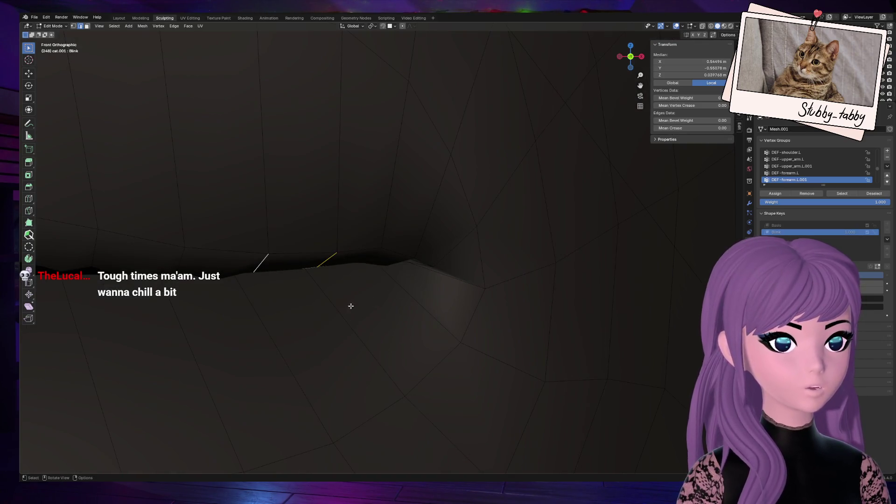
pyautogui.scroll(-2, 240, 274)
pyautogui.scroll(-1, 253, 294)
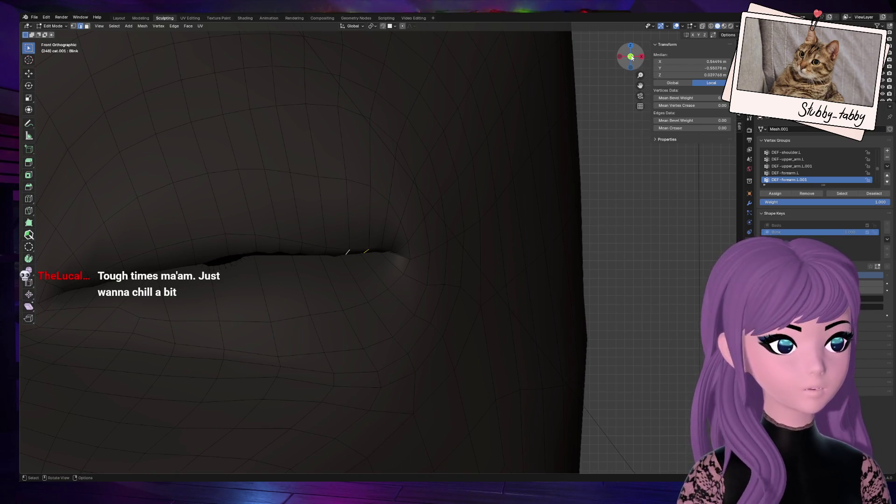
pyautogui.moveTo(635, 56); pyautogui.dragTo(474, 194)
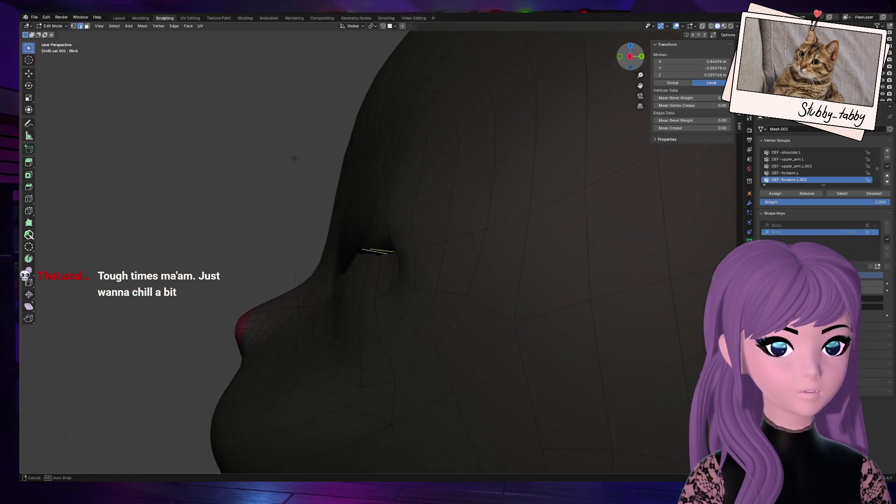
pyautogui.press('g')
pyautogui.click(456, 268)
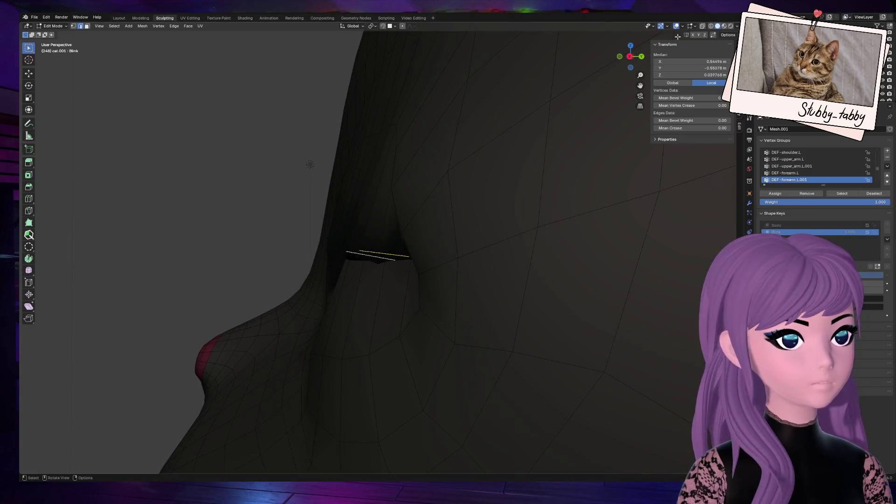
# - Refine the selected lid edge's position with two further moves in front view
pyautogui.click(630, 56)
pyautogui.press('g')
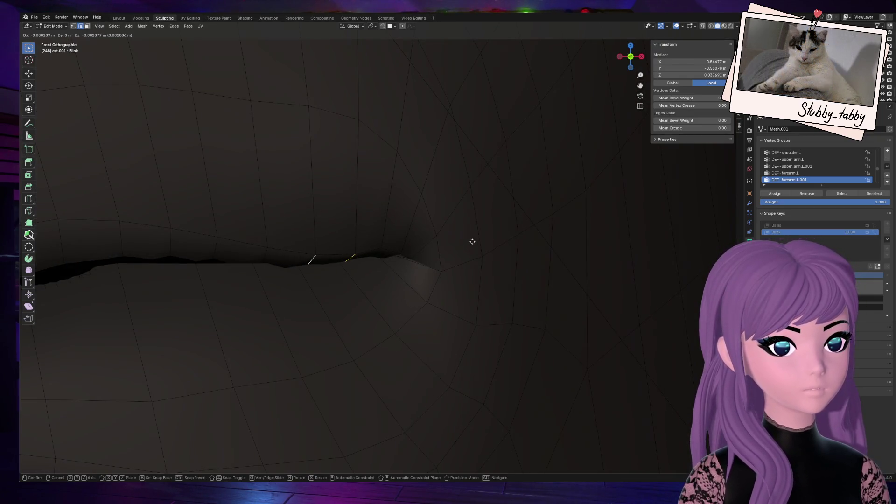
pyautogui.click(379, 256)
pyautogui.press('g')
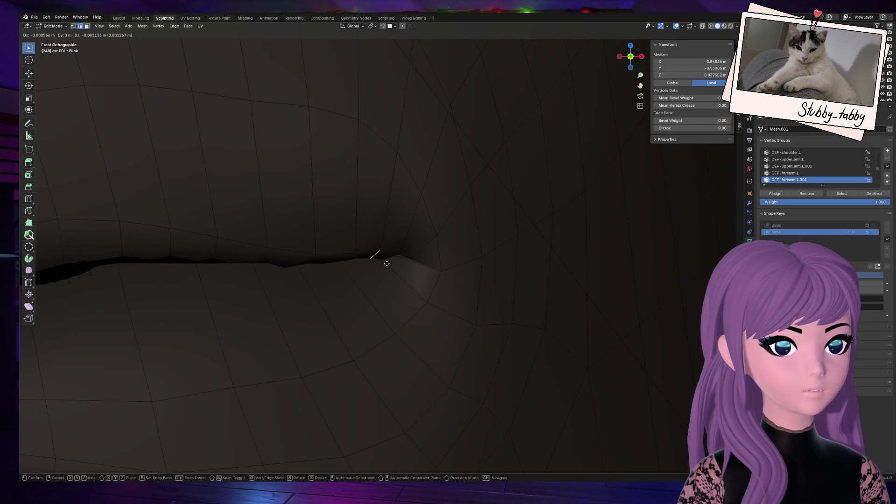
pyautogui.click(388, 262)
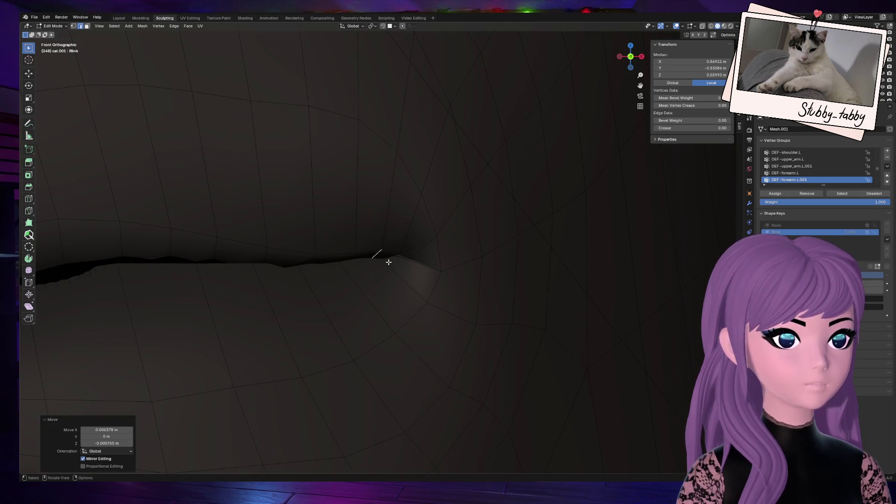
# - Move a short edge on the lid seam into place and make the mesh see-through
pyautogui.click(351, 258)
pyautogui.press('g')
pyautogui.press('Escape')
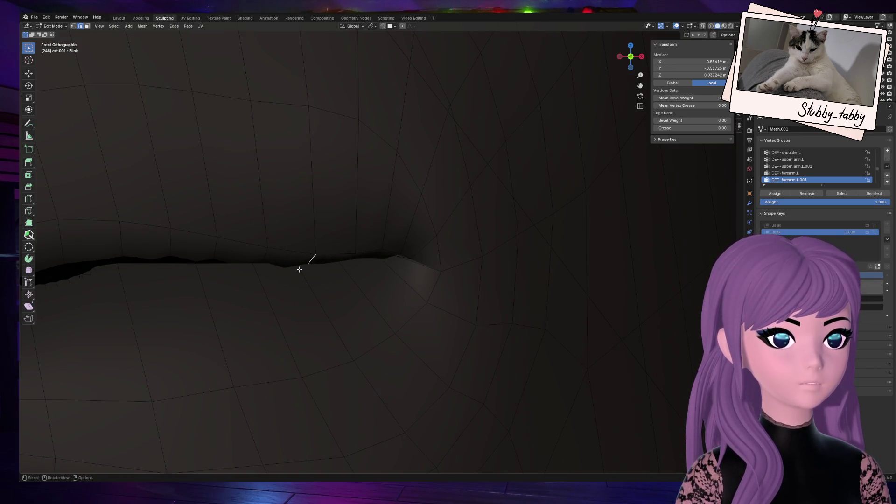
pyautogui.click(268, 258)
pyautogui.press('g')
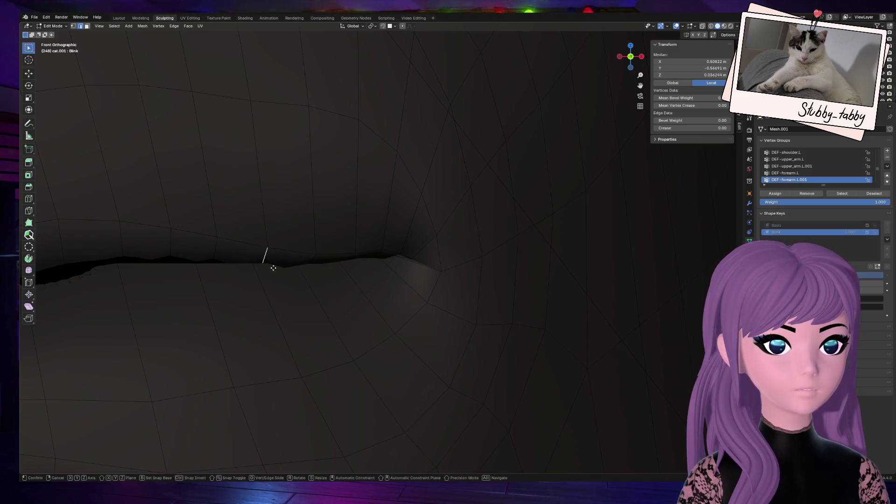
pyautogui.click(274, 274)
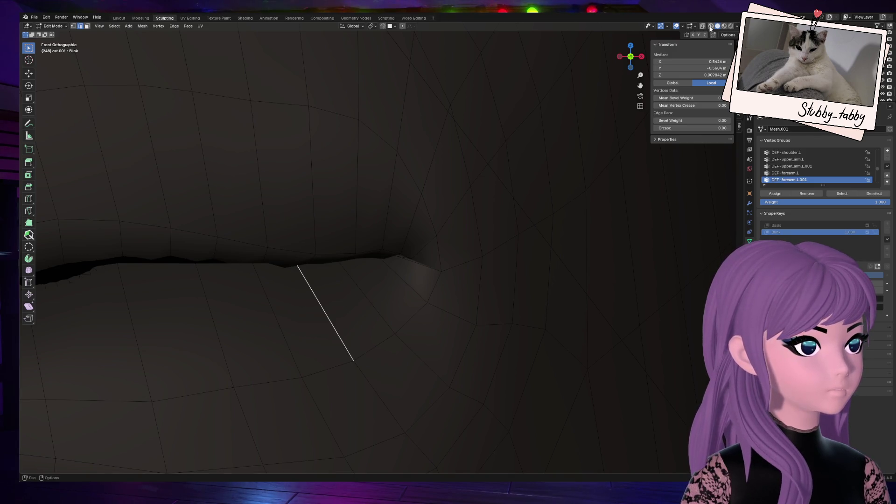
pyautogui.click(702, 26)
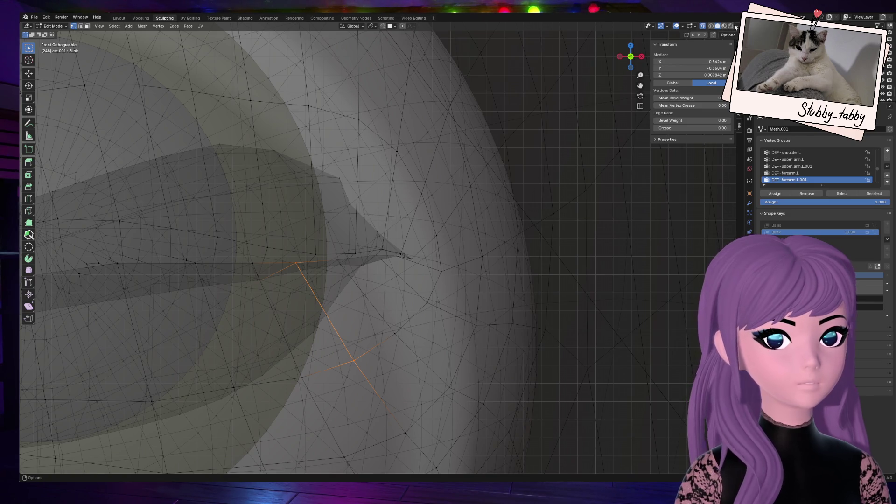
# - In X-ray, move two lid corner vertices hidden behind the eyeball into place
pyautogui.click(701, 26)
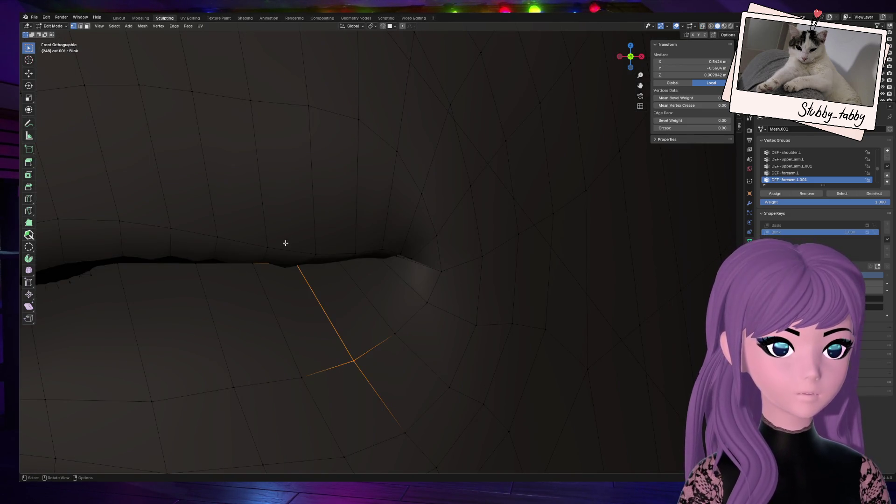
pyautogui.click(270, 248)
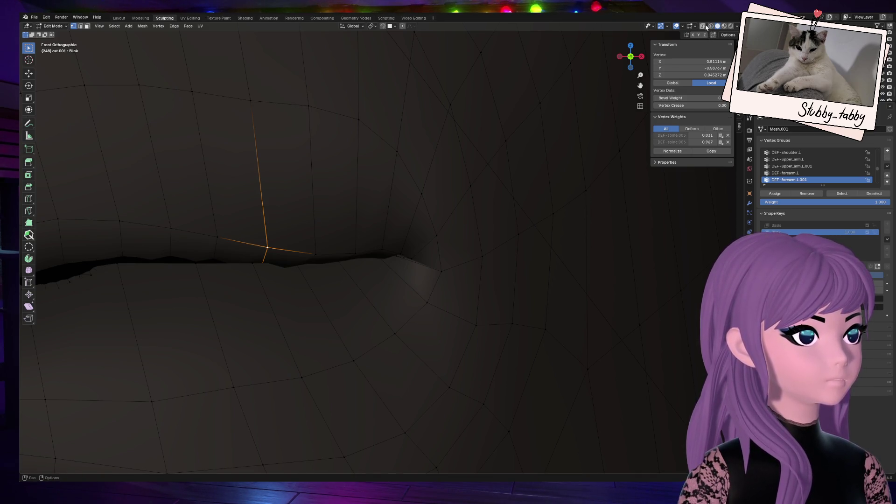
pyautogui.click(703, 26)
pyautogui.click(261, 272)
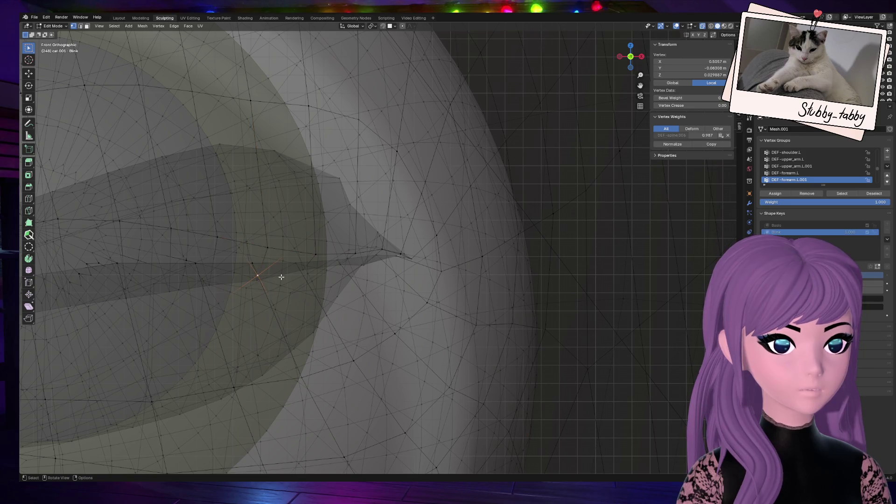
pyautogui.press('g')
pyautogui.click(283, 260)
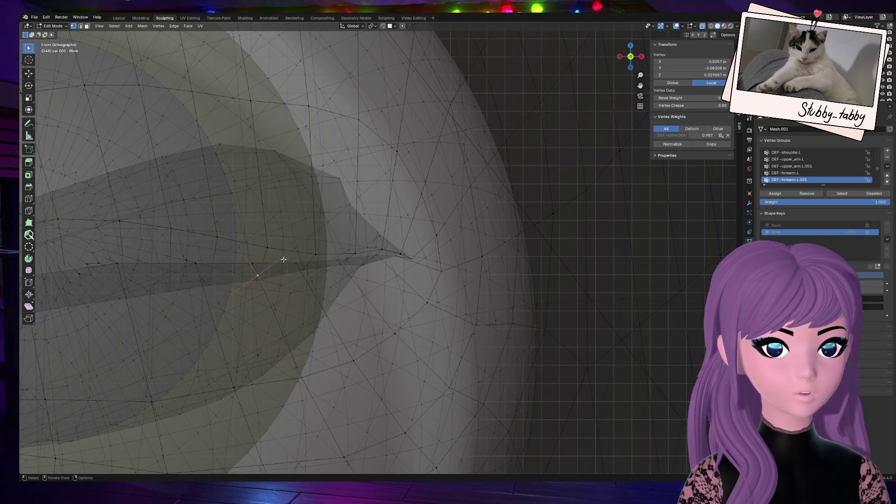
pyautogui.click(264, 261)
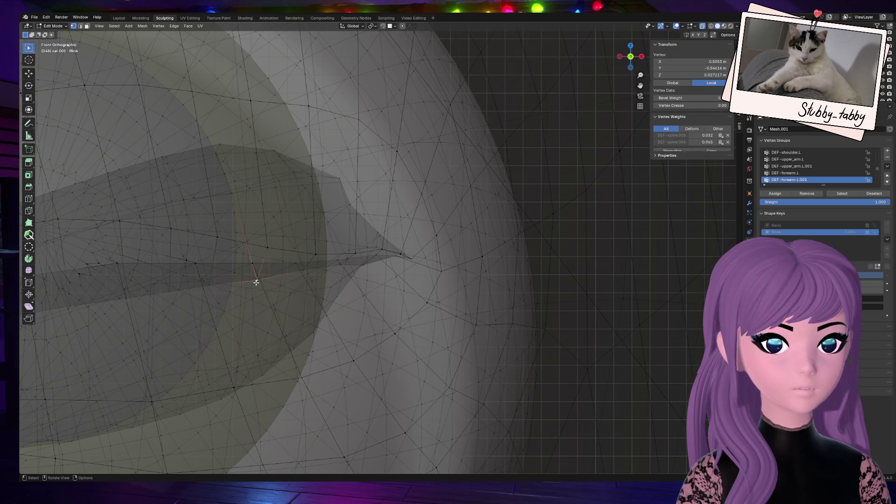
pyautogui.press('g')
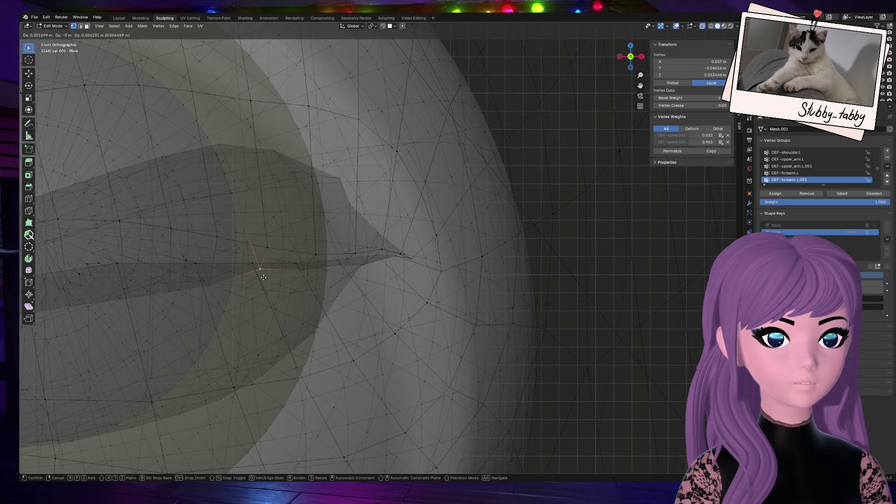
pyautogui.click(290, 271)
# - Adjust the next corner vertex slightly and trial a move on another
pyautogui.press('g')
pyautogui.click(314, 256)
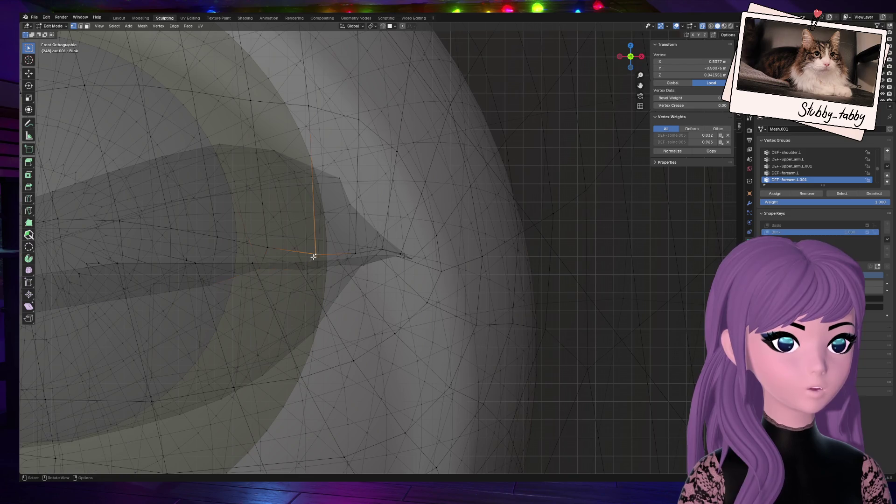
pyautogui.press('g')
pyautogui.click(309, 279)
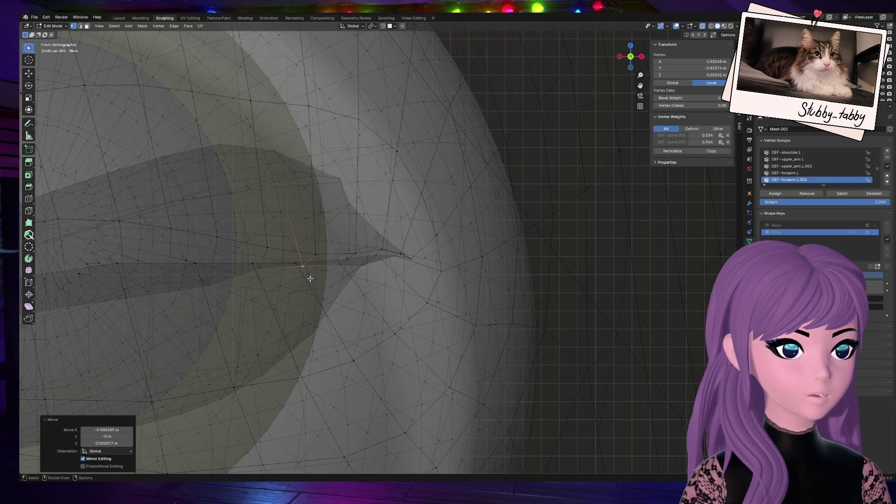
pyautogui.click(208, 284)
pyautogui.press('g')
pyautogui.rightClick(208, 283)
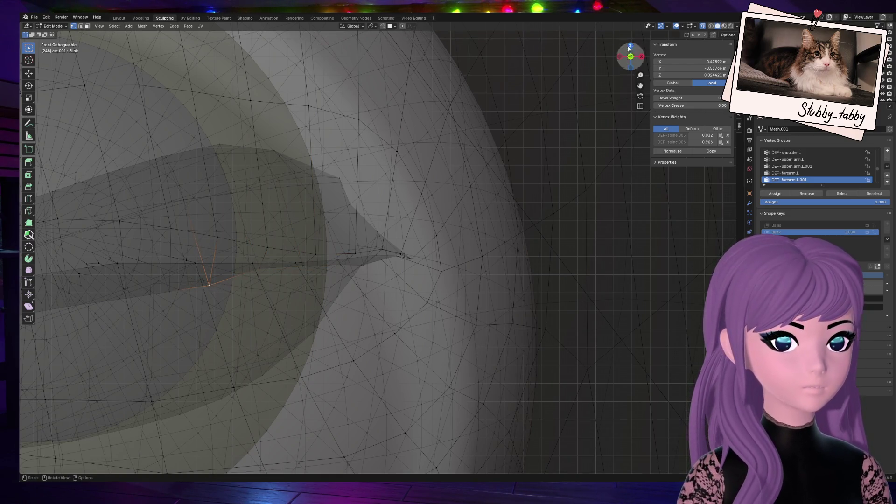
# - Move the corner vertex in perspective, check from the front, and return to opaque shading
pyautogui.moveTo(208, 283); pyautogui.dragTo(432, 192, button='middle')
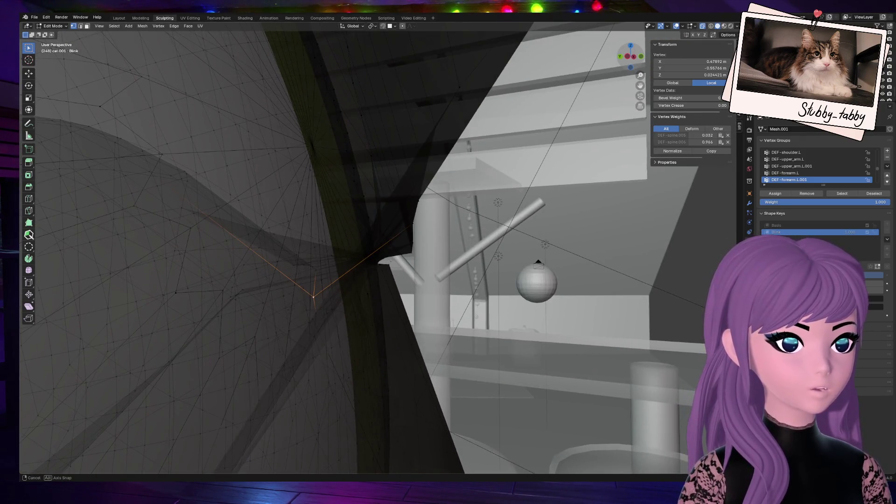
pyautogui.press('g')
pyautogui.click(413, 224)
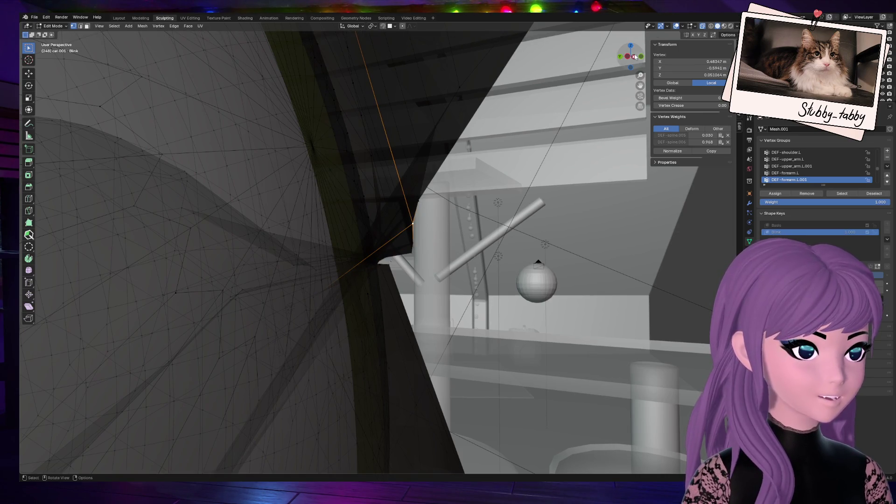
pyautogui.moveTo(413, 224); pyautogui.dragTo(305, 227, button='middle')
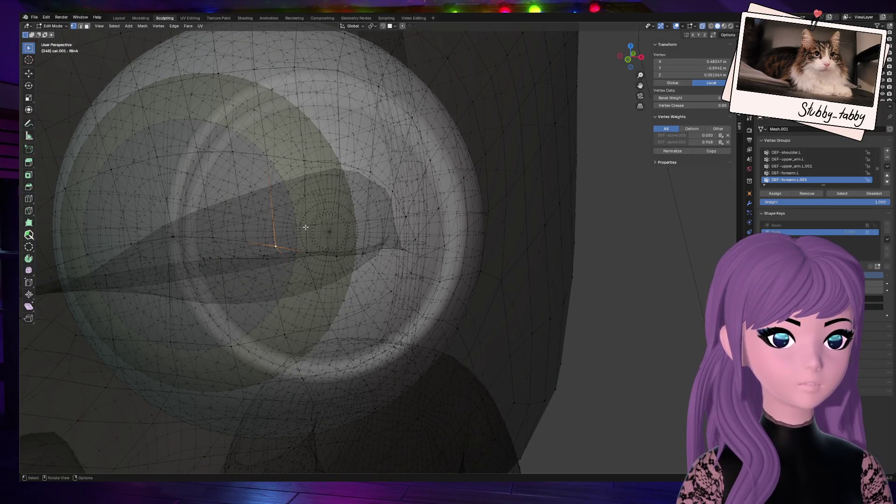
pyautogui.click(630, 58)
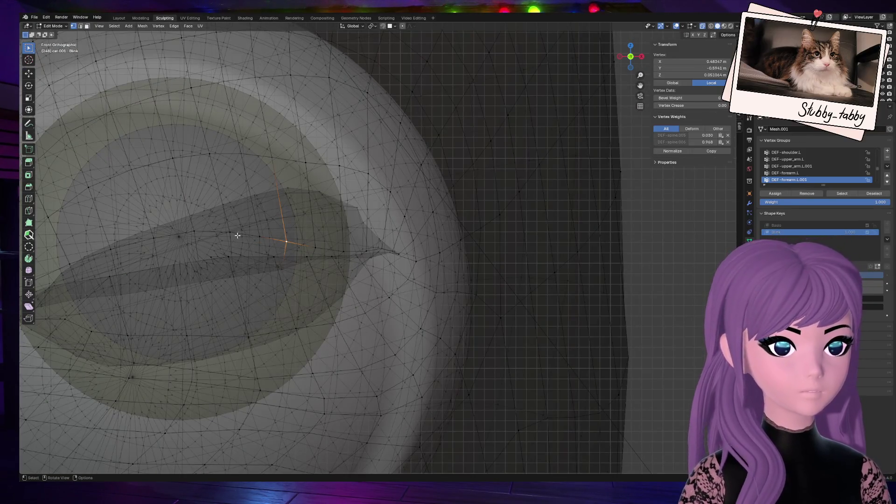
pyautogui.hotkey('alt', 'z')
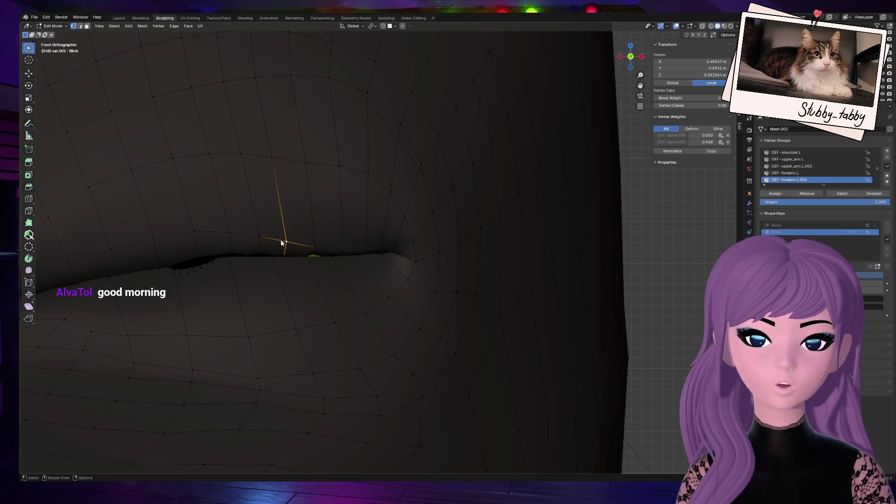
# - Add the second lid vertex and slide the upper lid edge loop downward into place
pyautogui.keyDown('shift'); pyautogui.click(193, 232); pyautogui.keyUp('shift')
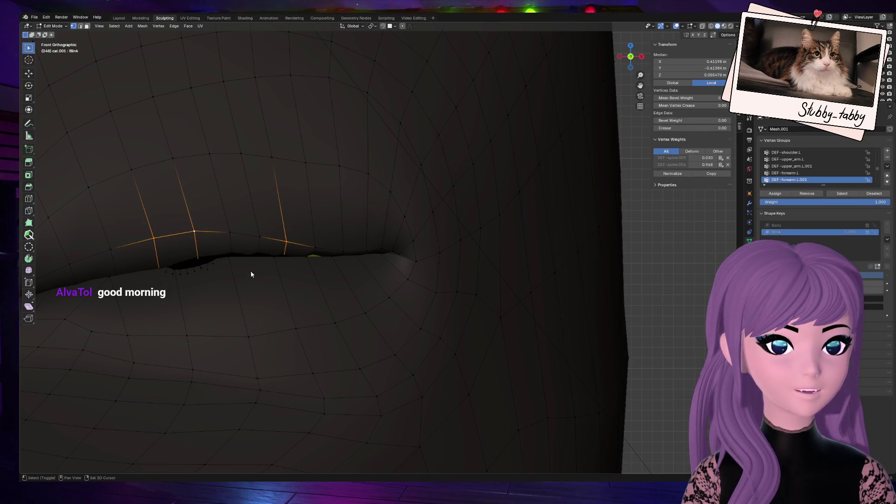
pyautogui.press('g')
pyautogui.press('g')
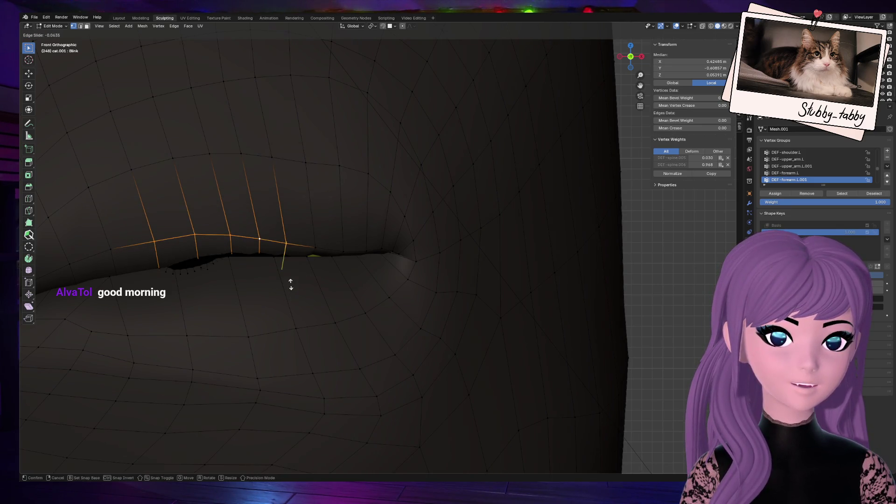
pyautogui.click(290, 283)
# - Reposition the selected lid edges from a new angle, cancelling an accidental scale
pyautogui.moveTo(291, 284)
pyautogui.mouseDown(button='middle')
pyautogui.moveTo(322, 280)
pyautogui.moveTo(319, 222)
pyautogui.moveTo(531, 152)
pyautogui.mouseUp(button='middle')
pyautogui.scroll(-3, 321, 259)
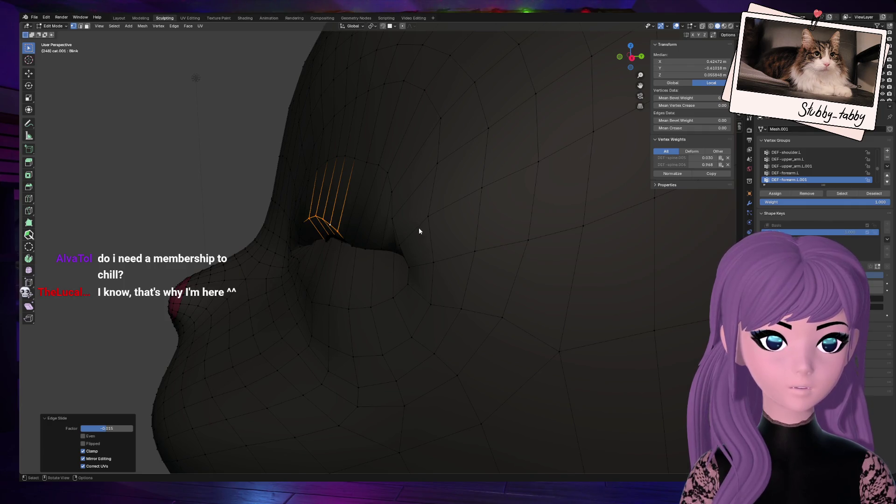
pyautogui.press('g')
pyautogui.click(408, 226)
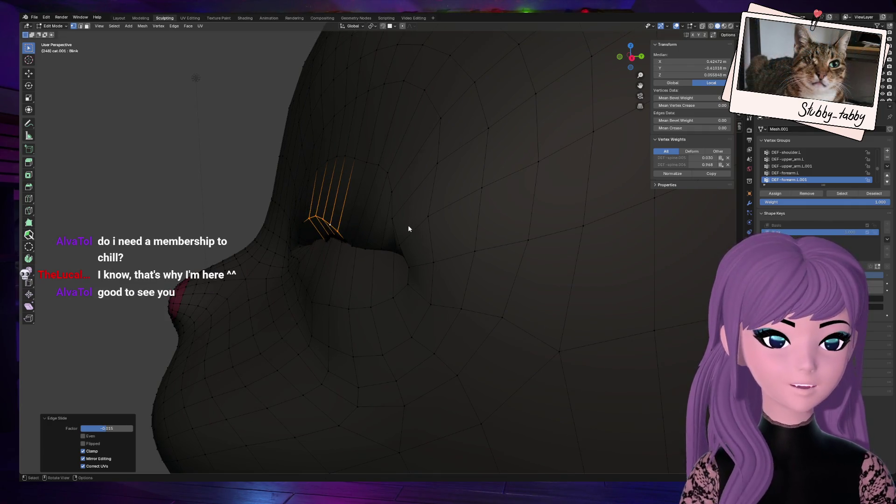
pyautogui.press('s')
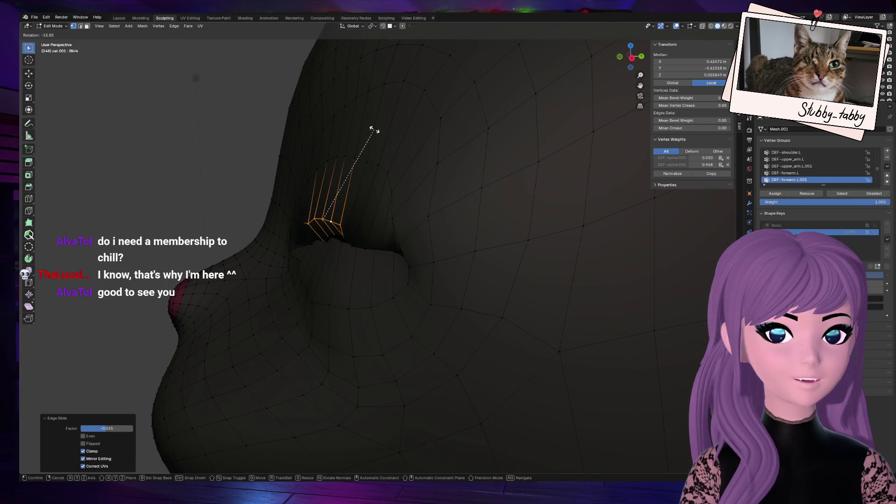
pyautogui.press('Escape')
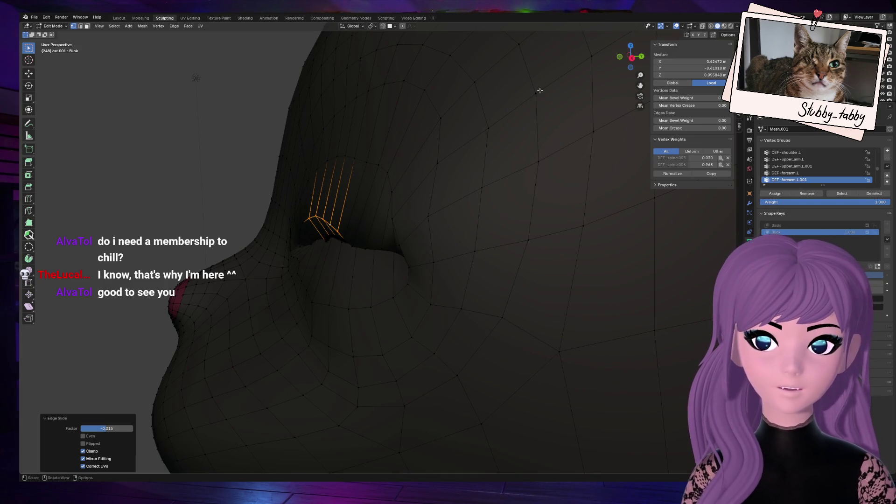
# - Try and cancel an X rotation and a move, then inspect the lid up close and pick an eye-corner vertex
pyautogui.moveTo(629, 56); pyautogui.dragTo(481, 181)
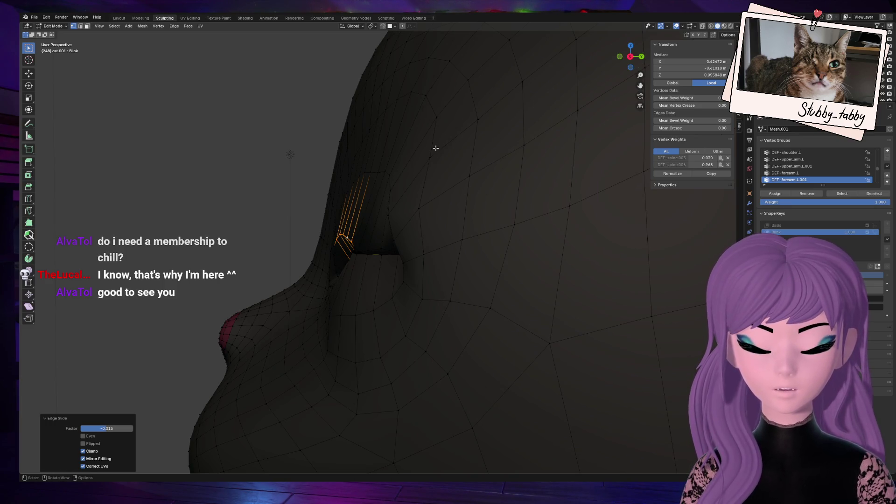
pyautogui.press('r')
pyautogui.press('x')
pyautogui.press('Escape')
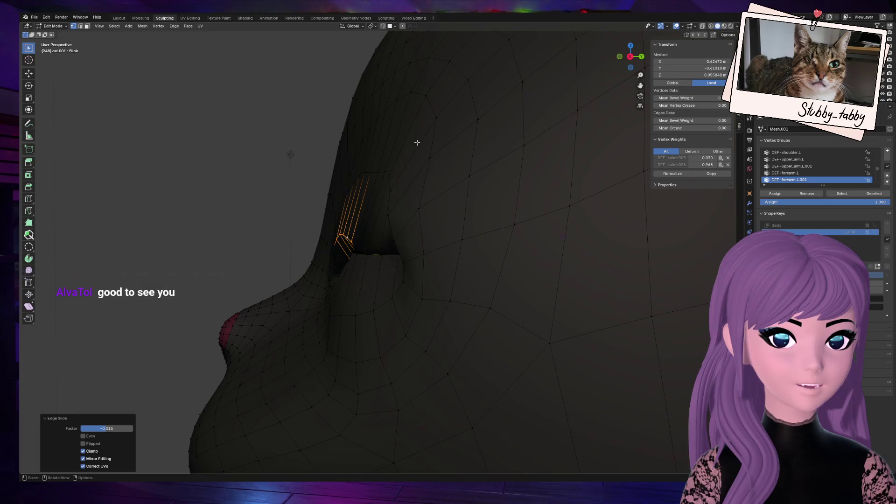
pyautogui.moveTo(630, 56); pyautogui.dragTo(630, 55)
pyautogui.moveTo(507, 190); pyautogui.dragTo(506, 189, button='middle')
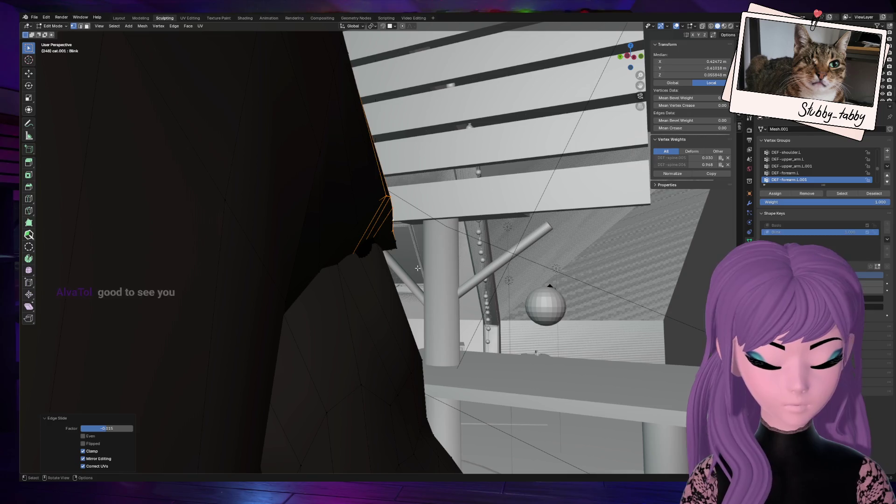
pyautogui.press('g')
pyautogui.press('Escape')
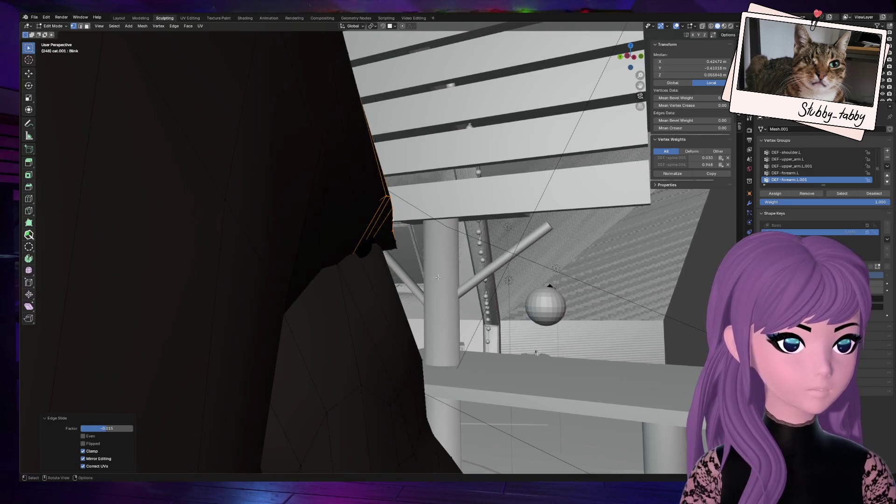
pyautogui.press('KP_Decimal')
pyautogui.moveTo(603, 54); pyautogui.dragTo(375, 270, button='middle')
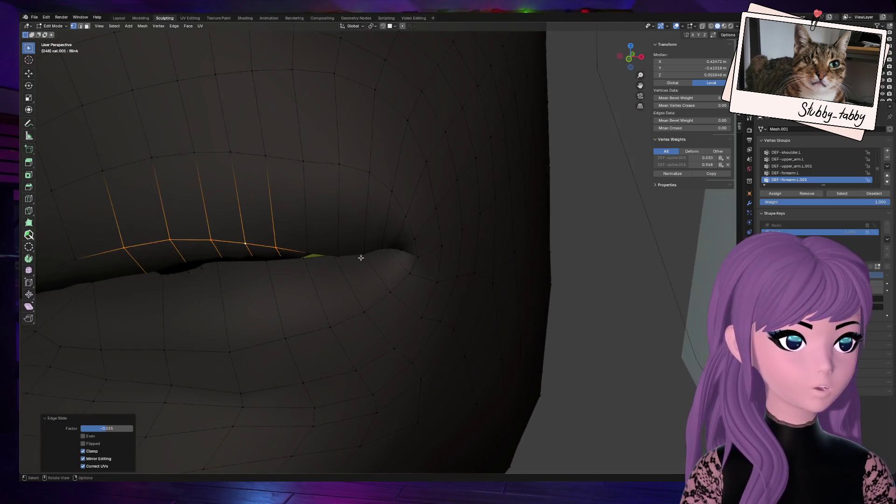
pyautogui.moveTo(630, 56); pyautogui.dragTo(314, 293)
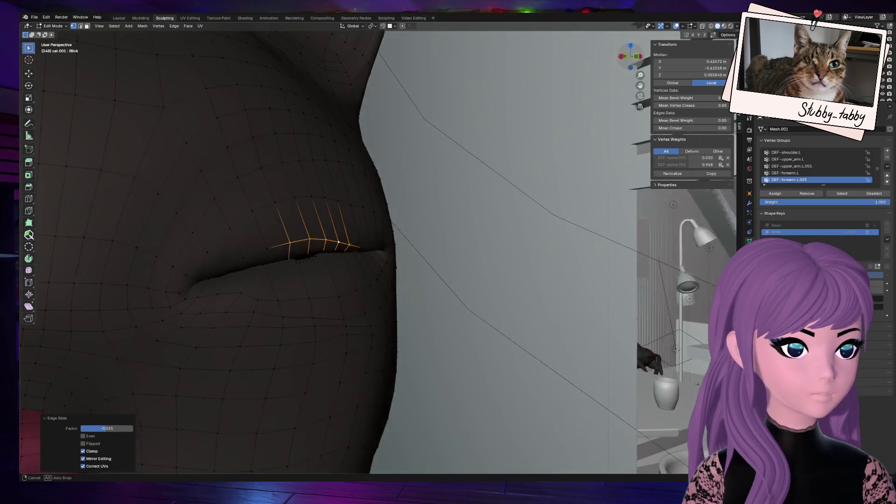
pyautogui.click(272, 300)
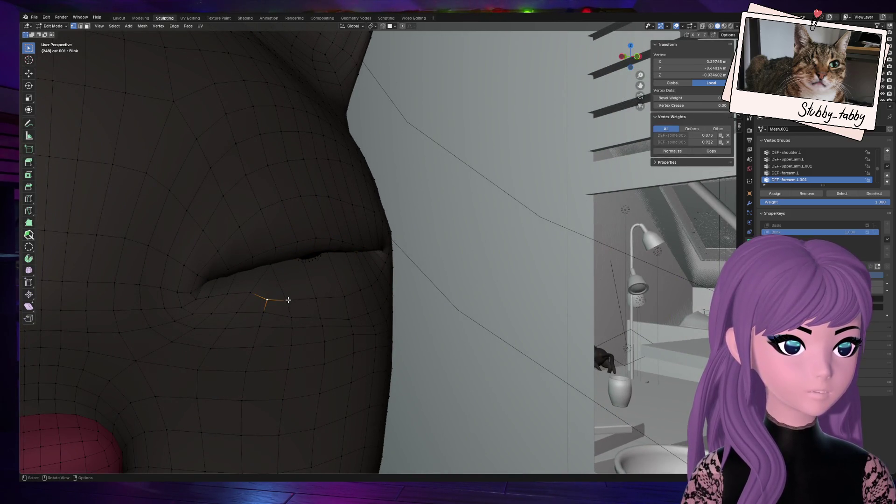
# - From the front view, vertex-slide the row of vertices just below the closed lid into line
pyautogui.click(631, 46)
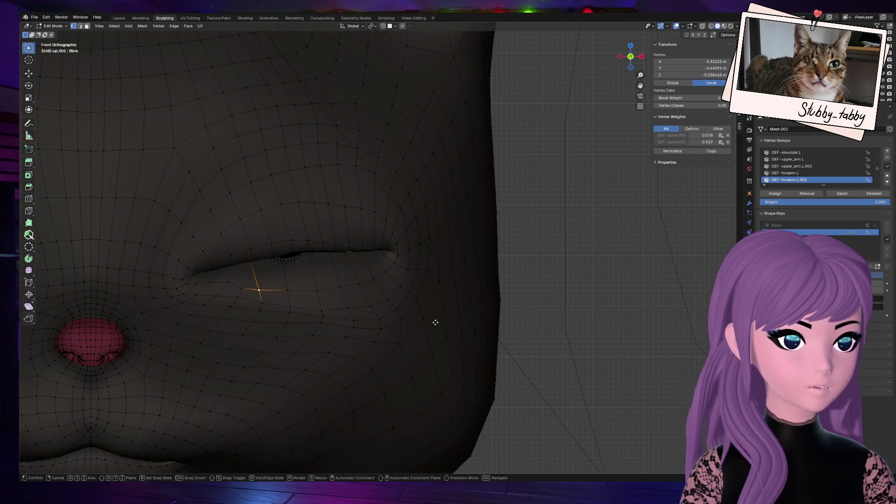
pyautogui.press('g')
pyautogui.press('g')
pyautogui.click(334, 294)
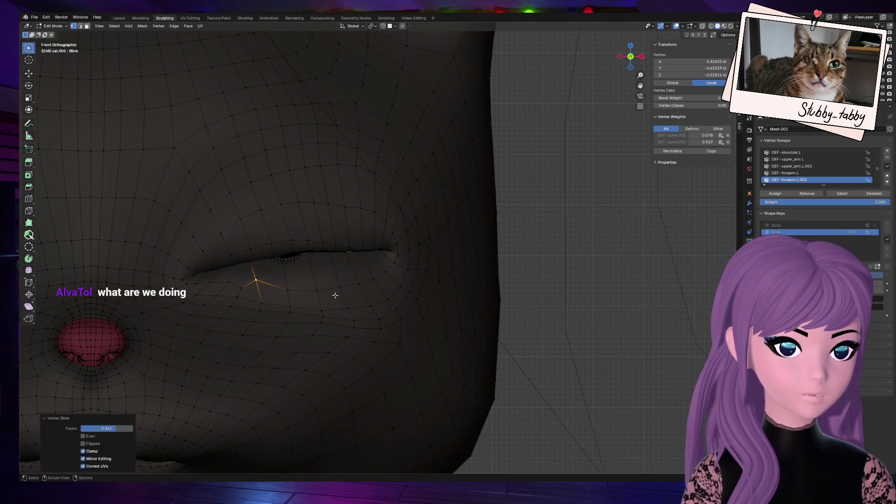
pyautogui.press('g')
pyautogui.press('g')
pyautogui.click(302, 288)
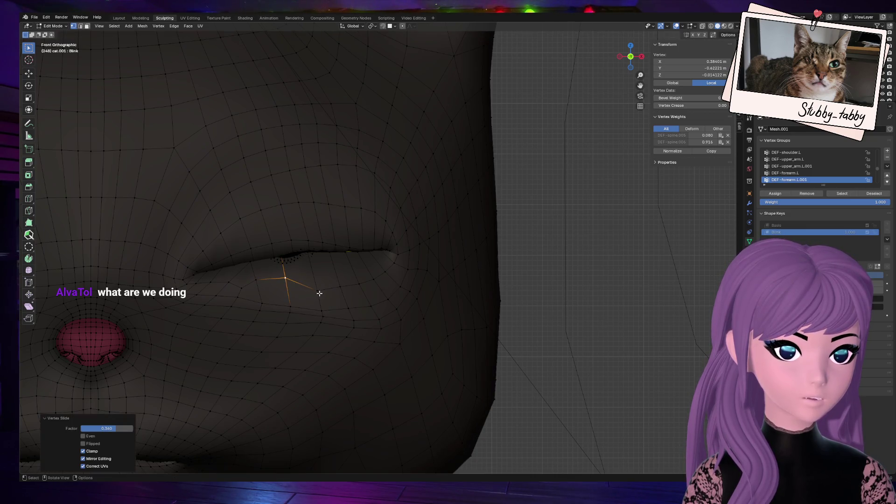
pyautogui.press('g')
pyautogui.press('g')
pyautogui.click(329, 288)
pyautogui.press('g')
pyautogui.press('g')
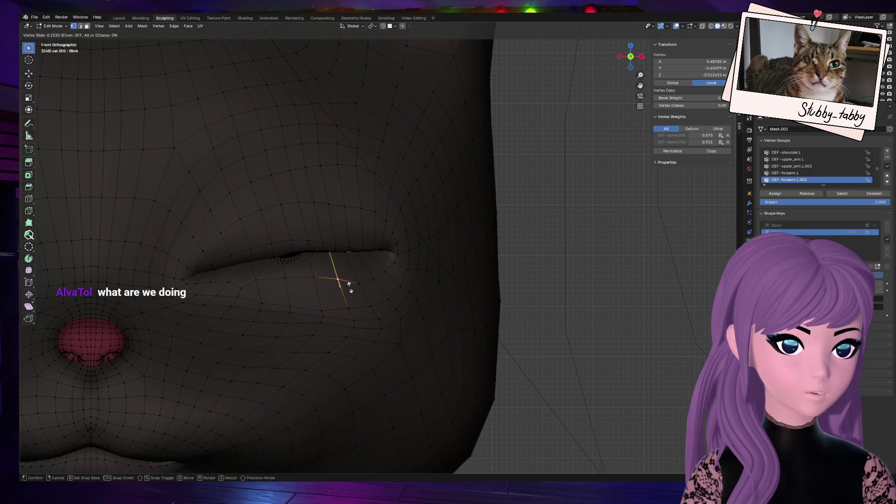
pyautogui.click(350, 285)
# - Vertex-slide the remaining lower-lid vertices out to and including the outer lid corner
pyautogui.press('g')
pyautogui.press('g')
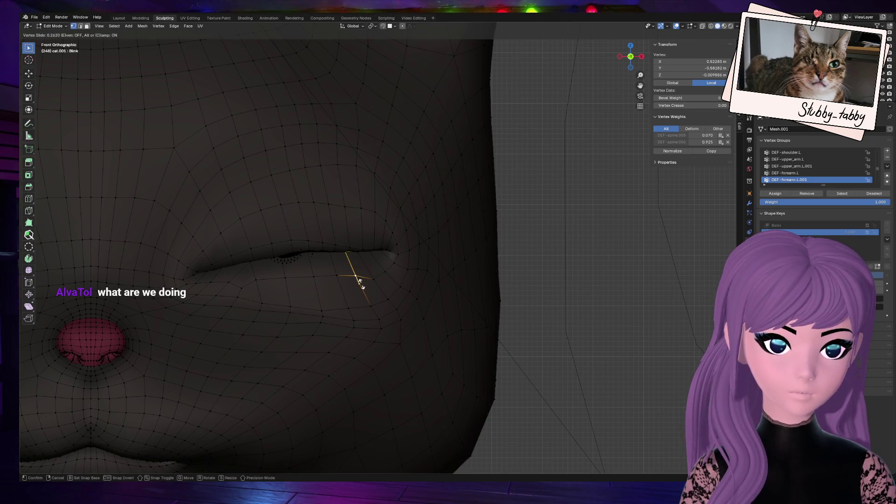
pyautogui.click(360, 277)
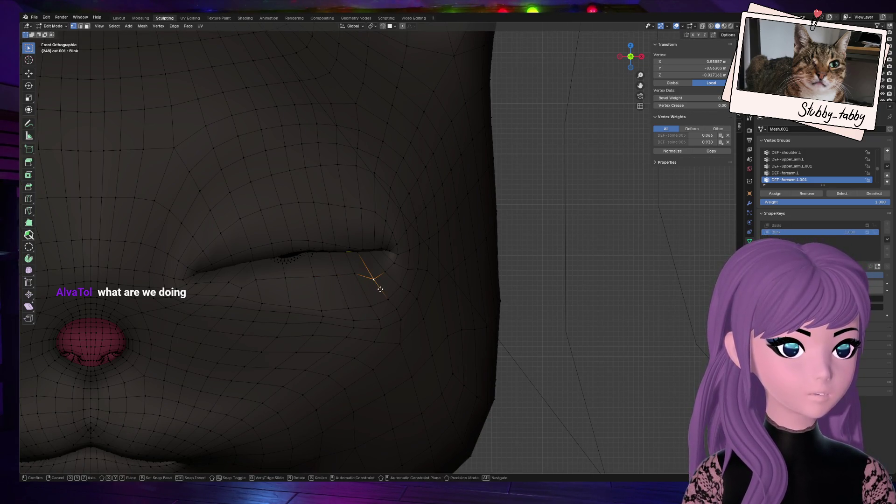
pyautogui.press('g')
pyautogui.press('g')
pyautogui.click(371, 266)
pyautogui.press('g')
pyautogui.press('g')
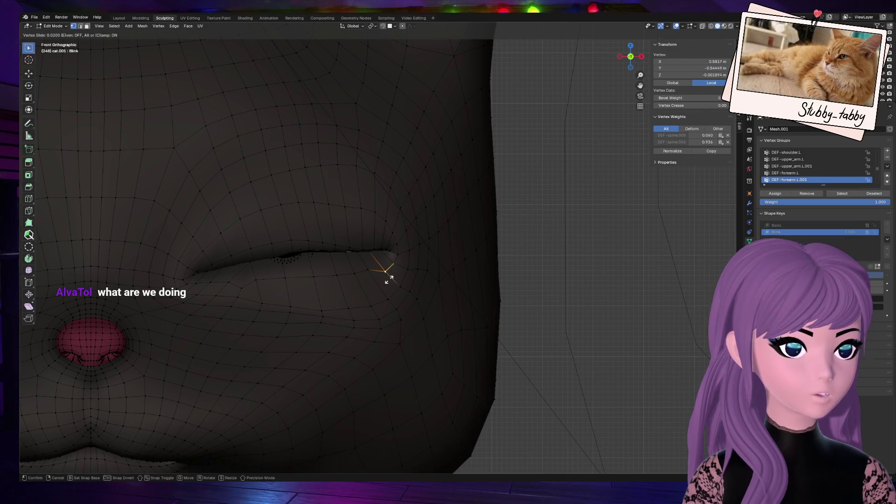
pyautogui.click(383, 269)
pyautogui.press('g')
pyautogui.press('g')
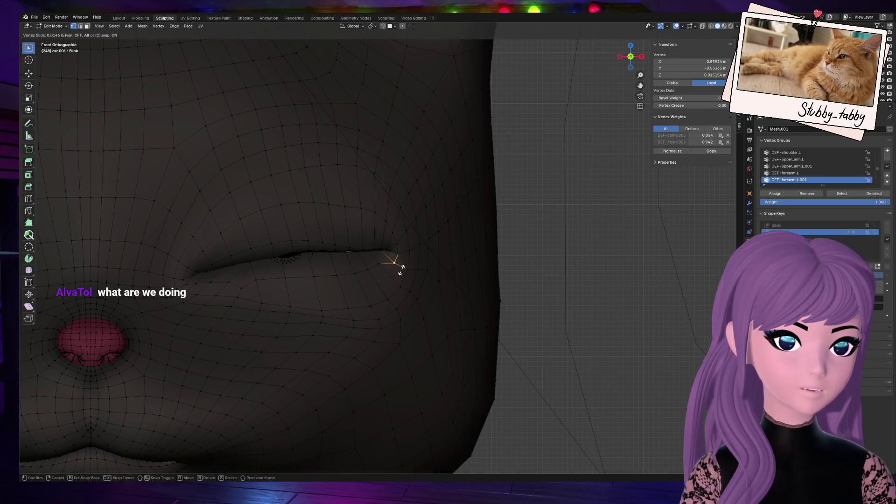
pyautogui.click(395, 265)
pyautogui.click(398, 253)
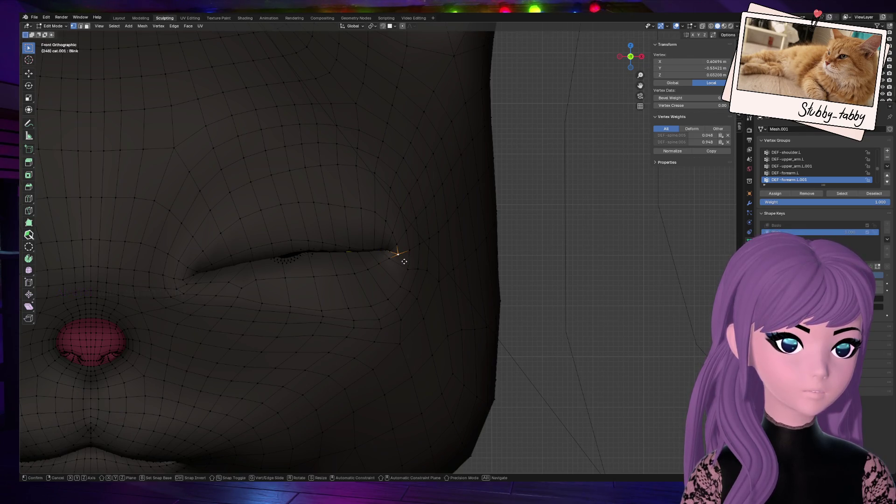
pyautogui.press('g')
pyautogui.press('g')
pyautogui.click(398, 260)
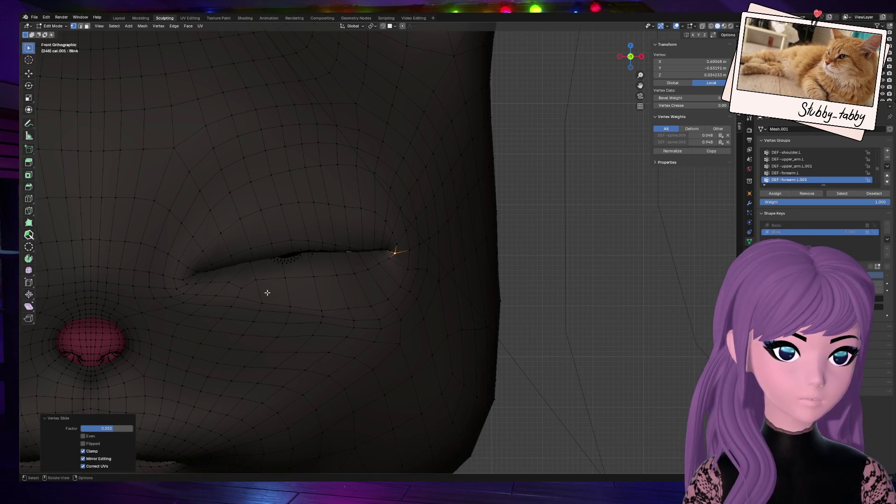
# - Vertex-slide the cluster of vertices at the inner lid corner into a tidy arrangement
pyautogui.click(247, 290)
pyautogui.press('g')
pyautogui.press('g')
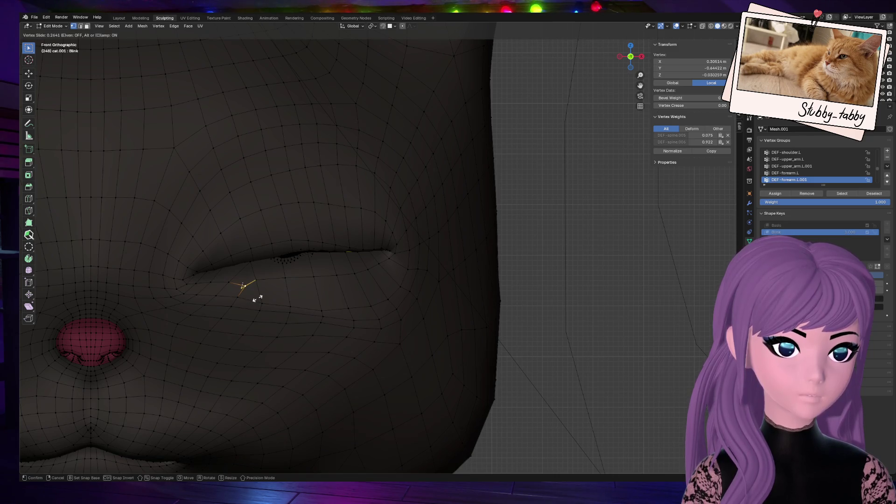
pyautogui.click(256, 298)
pyautogui.click(232, 280)
pyautogui.press('g')
pyautogui.press('g')
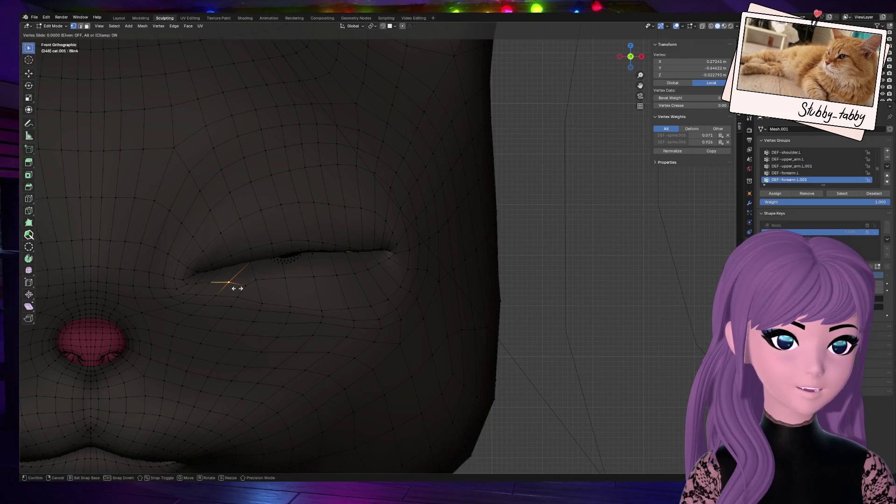
pyautogui.click(242, 283)
pyautogui.click(214, 279)
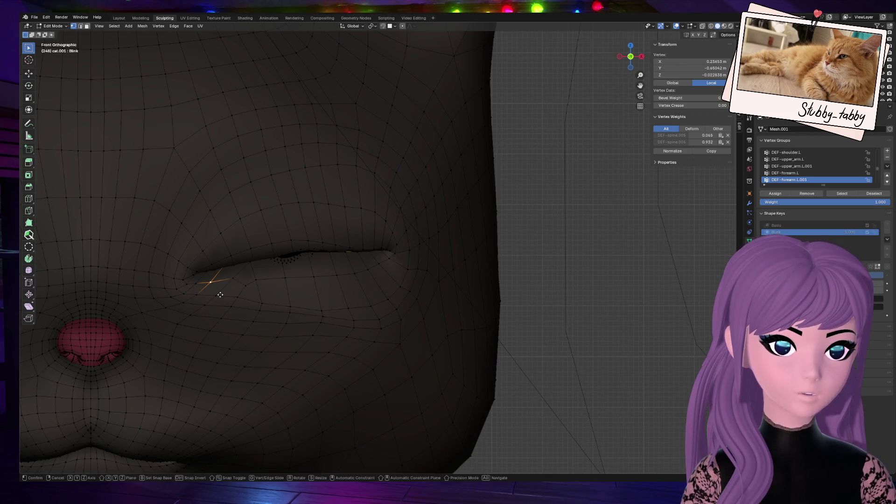
pyautogui.press('g')
pyautogui.press('g')
pyautogui.click(220, 287)
pyautogui.press('g')
pyautogui.press('g')
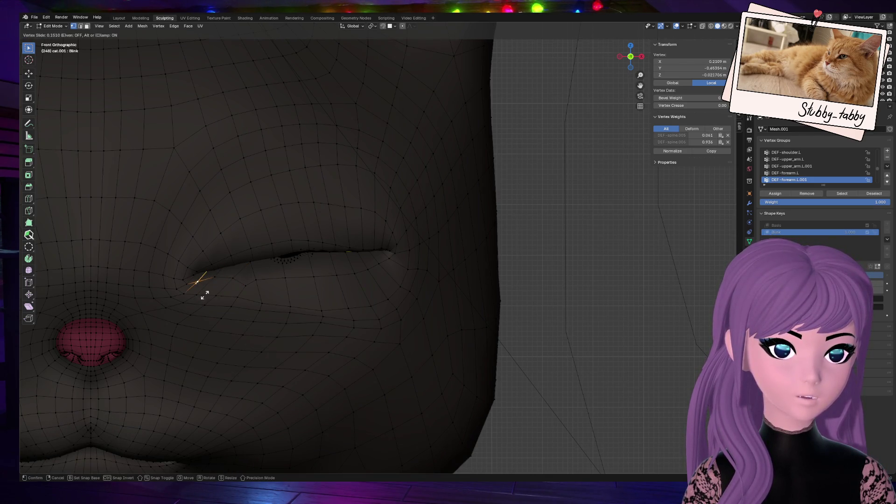
pyautogui.click(202, 291)
pyautogui.press('g')
pyautogui.press('g')
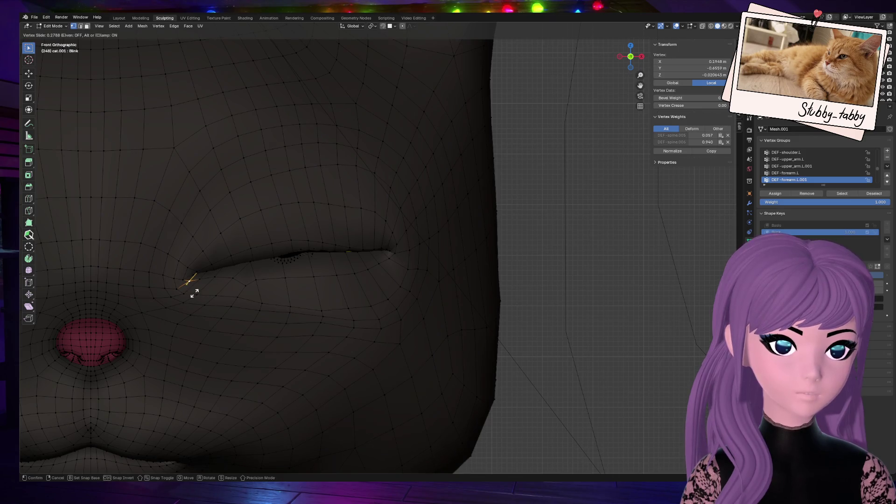
pyautogui.click(194, 293)
# - Select a vertex above the lid and orbit to check the eye in perspective
pyautogui.click(290, 239)
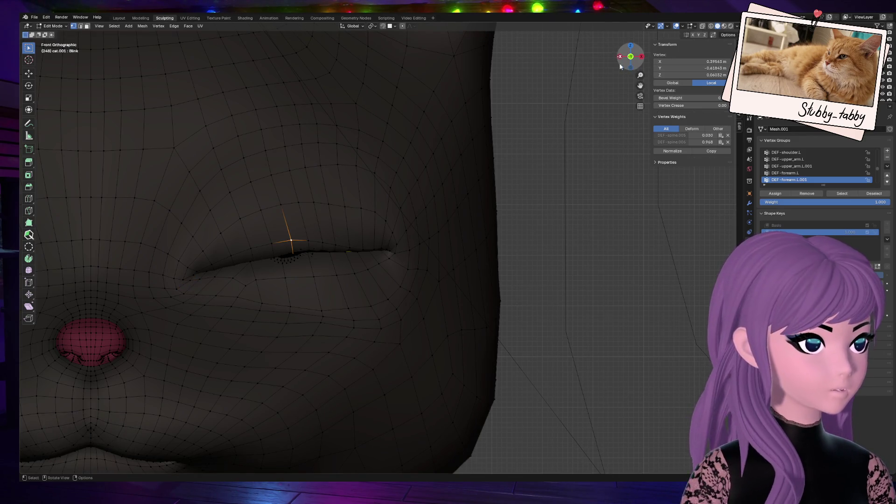
pyautogui.moveTo(620, 62); pyautogui.dragTo(620, 62)
pyautogui.moveTo(303, 261); pyautogui.dragTo(348, 277, button='middle')
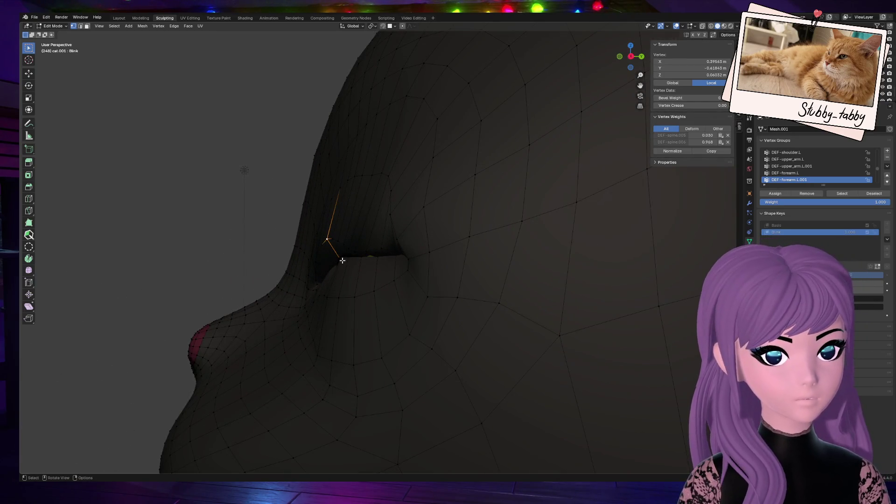
pyautogui.click(340, 259)
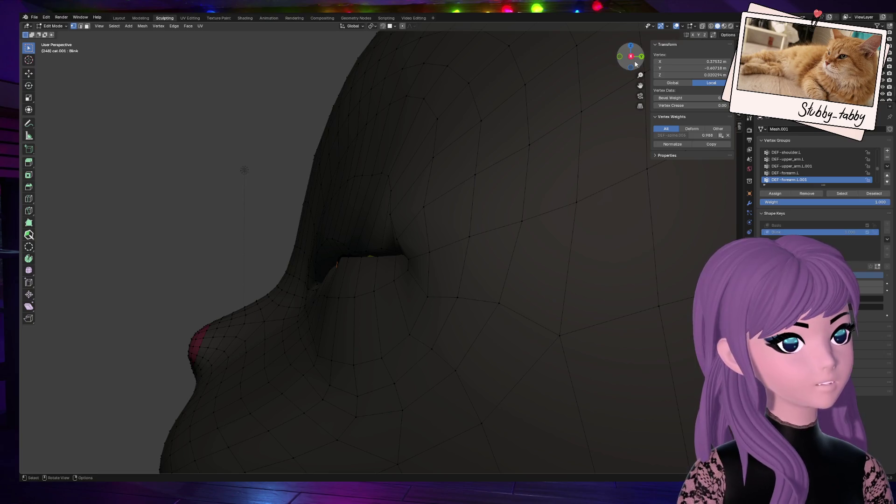
pyautogui.moveTo(630, 56)
pyautogui.mouseDown()
pyautogui.moveTo(602, 77)
pyautogui.moveTo(623, 63)
pyautogui.mouseUp()
pyautogui.click(702, 26)
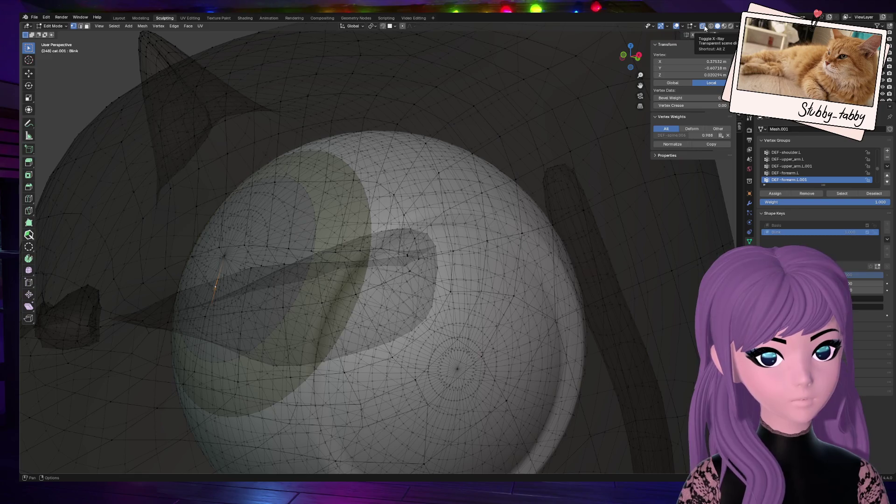
pyautogui.click(701, 26)
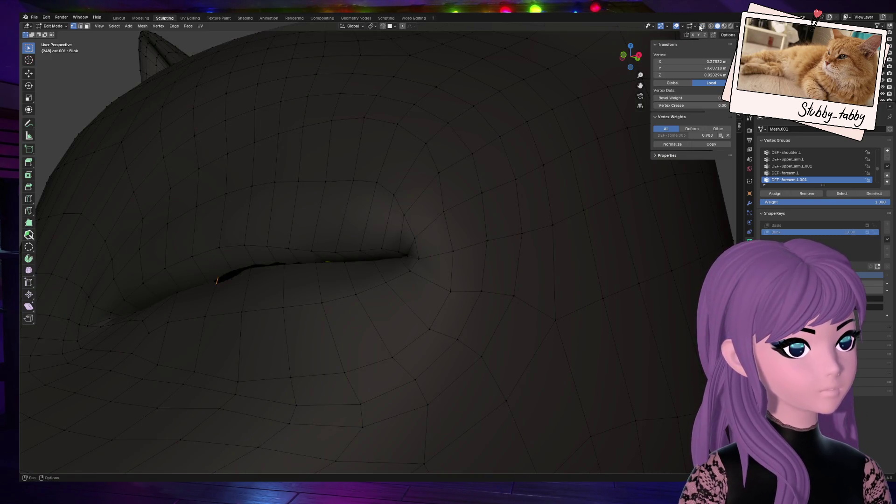
pyautogui.click(702, 26)
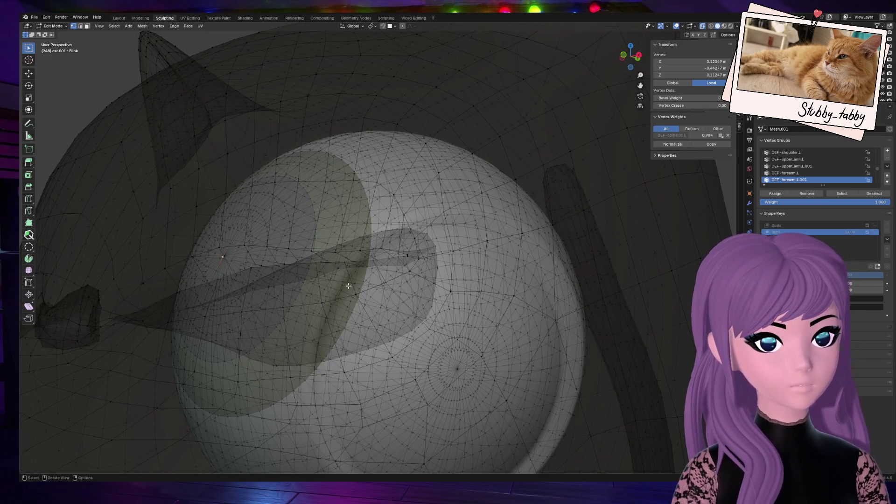
pyautogui.moveTo(630, 56); pyautogui.dragTo(621, 64)
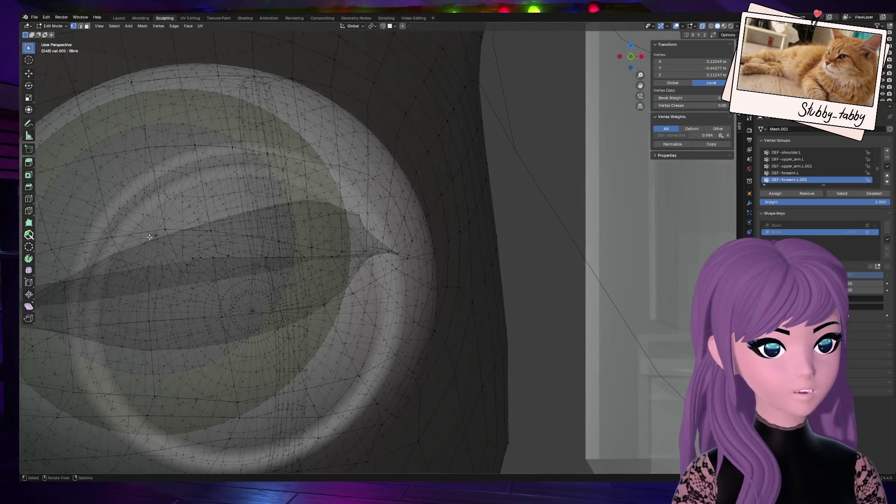
# - Grow the selection over the eyeball, hide it, and switch the head back to solid display
pyautogui.press('ctrl+KP_Add')
pyautogui.press('ctrl+KP_Add')
pyautogui.press('ctrl+KP_Add')
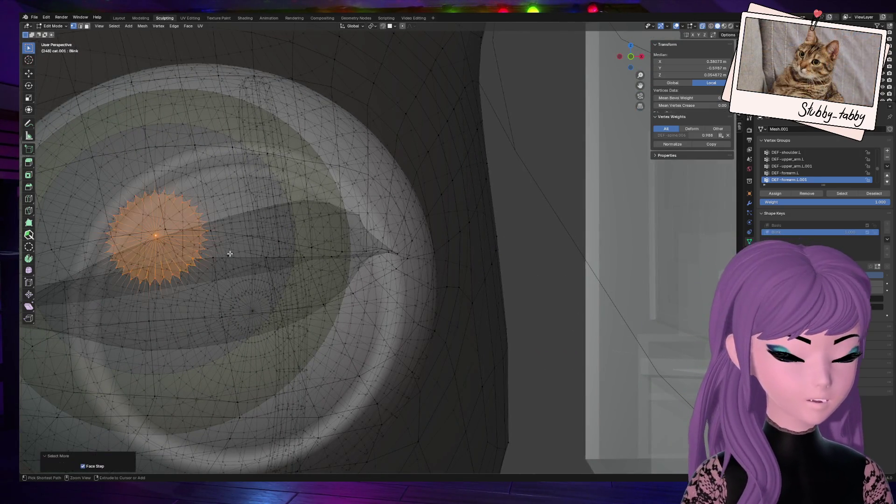
pyautogui.press('ctrl+KP_Add')
pyautogui.press('ctrl+KP_Add')
pyautogui.press('ctrl+KP_Add')
pyautogui.press('ctrl+KP_Add')
pyautogui.press('ctrl+KP_Add')
pyautogui.press('ctrl+KP_Add')
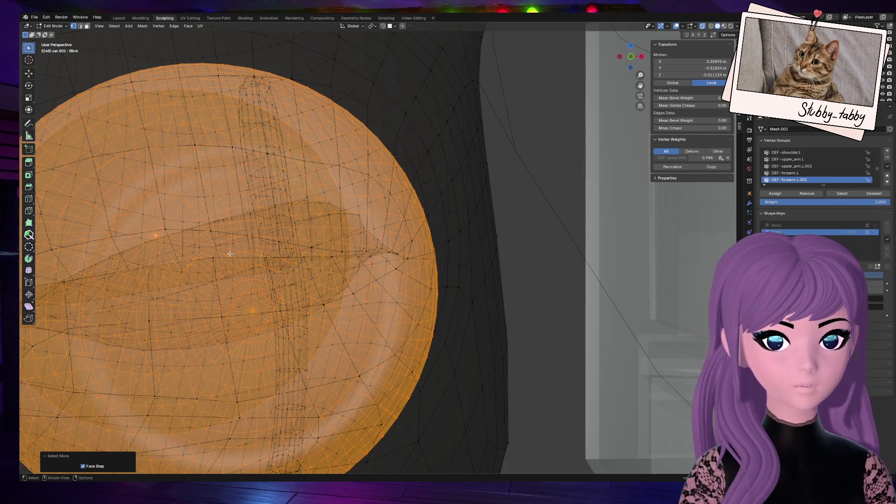
pyautogui.press('h')
pyautogui.scroll(-3, 483, 227)
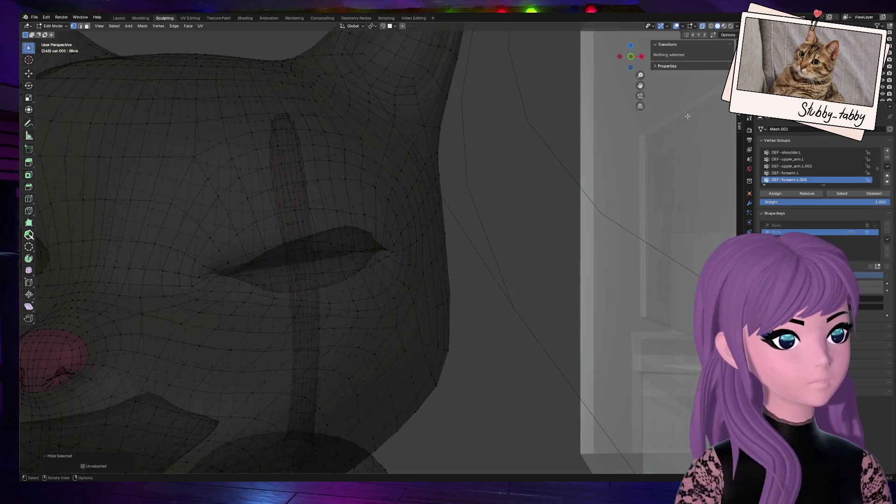
pyautogui.hotkey('alt', 'z')
pyautogui.scroll(3, 268, 293)
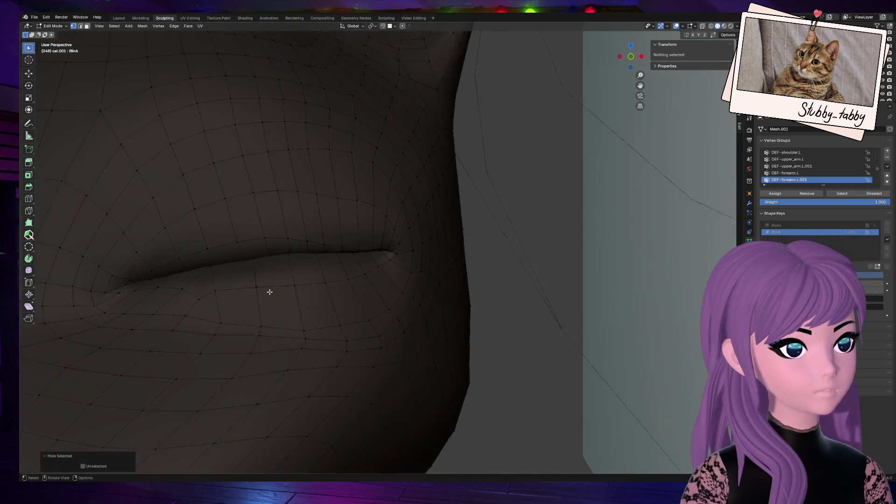
# - Orbit to the lid crease and pick the lid-edge vertex to adjust, centring the view on it
pyautogui.moveTo(625, 58); pyautogui.dragTo(440, 168)
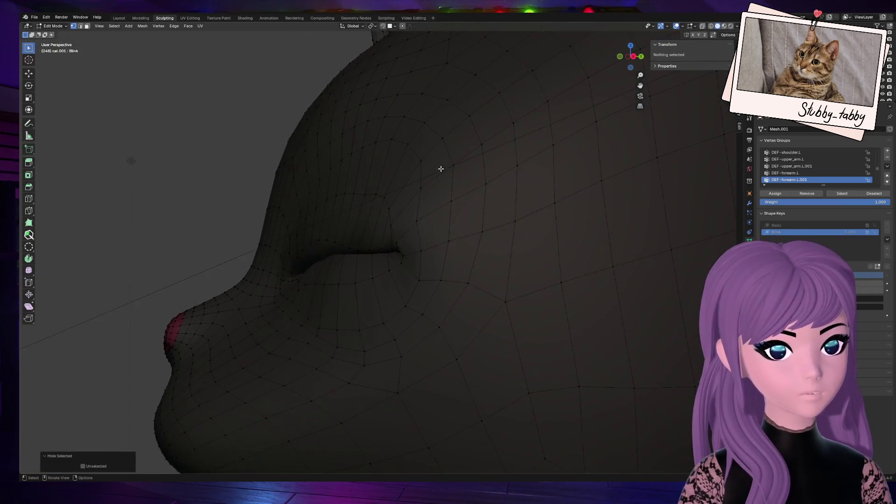
pyautogui.scroll(2, 215, 275)
pyautogui.click(280, 272)
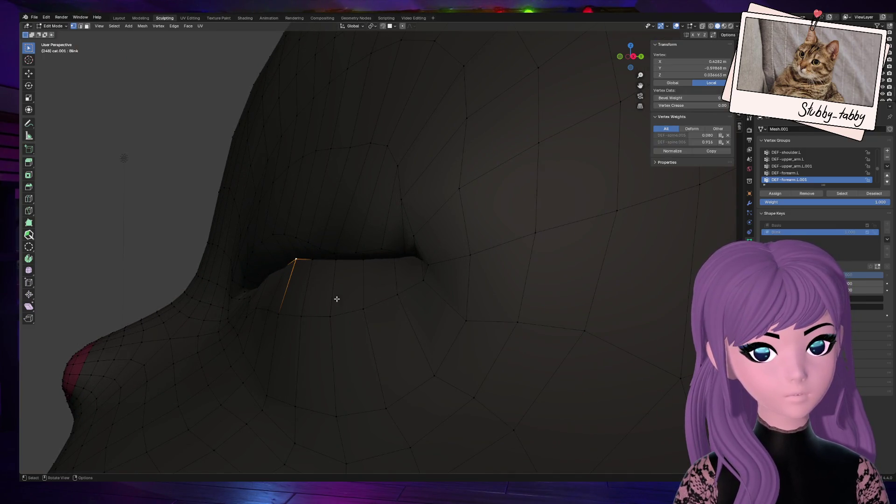
pyautogui.moveTo(350, 280); pyautogui.dragTo(141, 275, button='middle')
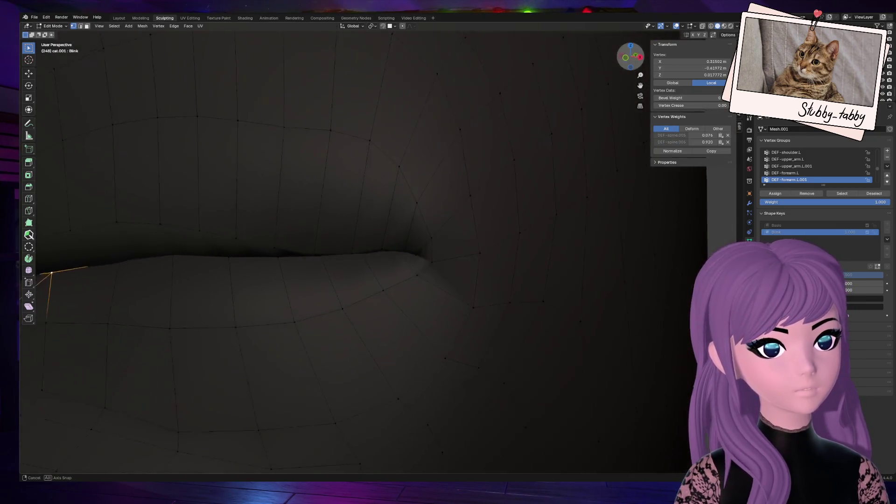
pyautogui.click(102, 278)
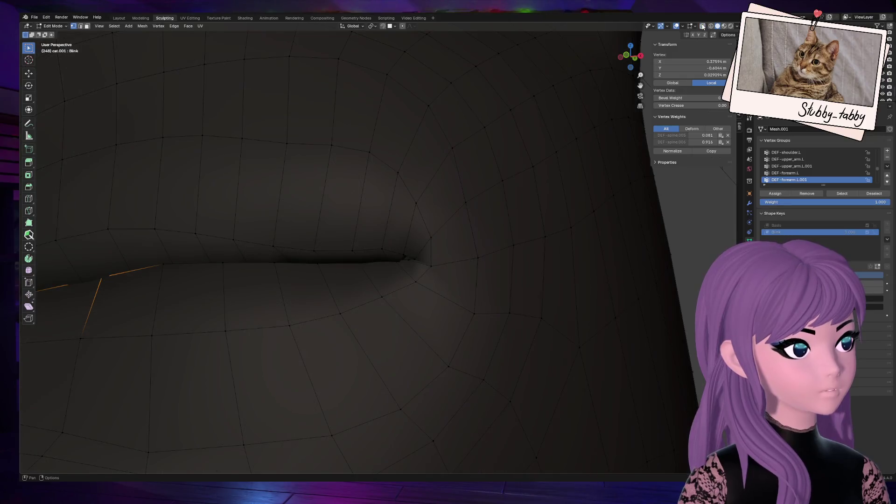
pyautogui.press('KP_Decimal')
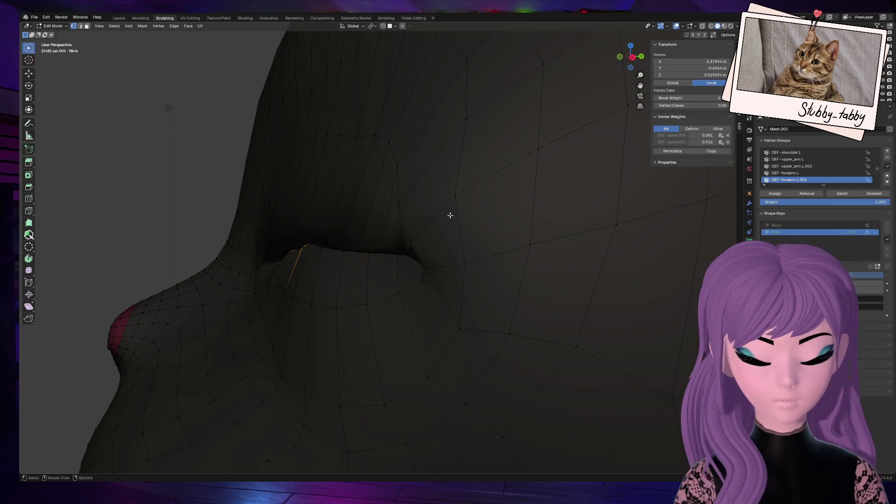
# - Nudge the lid vertex into a smoother position and verify it from the front orthographic view
pyautogui.press('g')
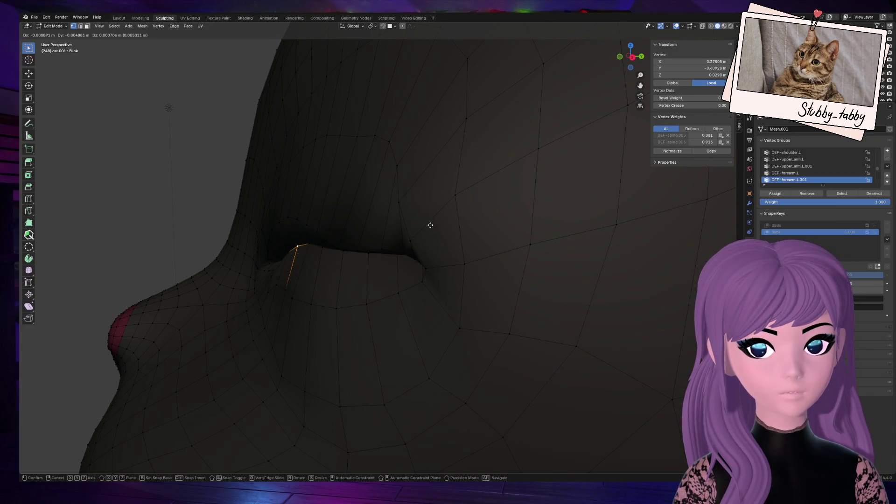
pyautogui.click(430, 222)
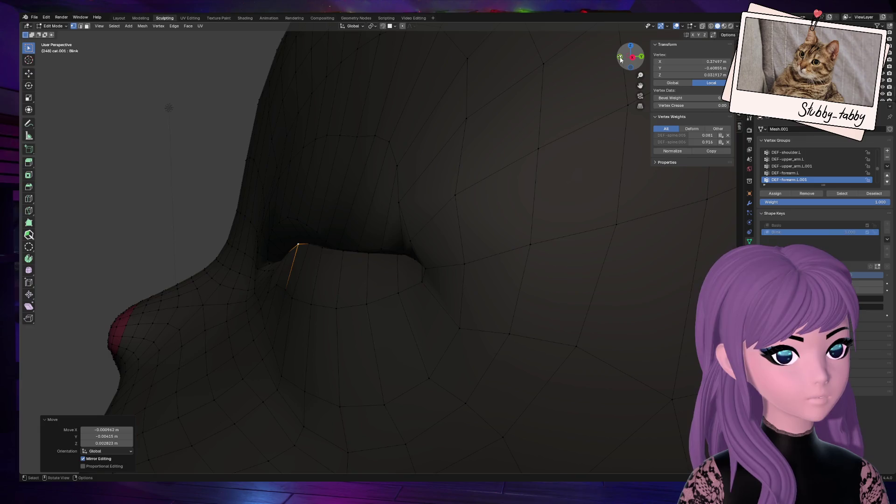
pyautogui.click(619, 57)
pyautogui.scroll(-3, 322, 276)
pyautogui.scroll(-2, 209, 282)
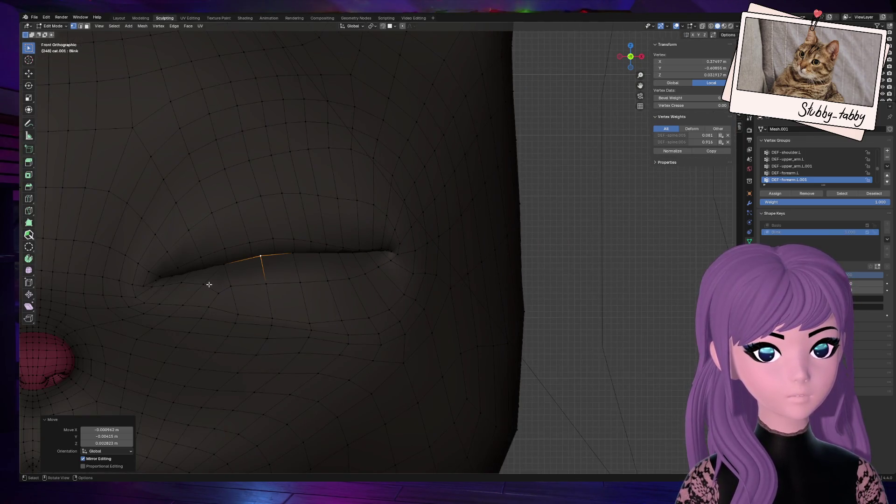
pyautogui.scroll(5, 222, 293)
pyautogui.press('KP_Decimal')
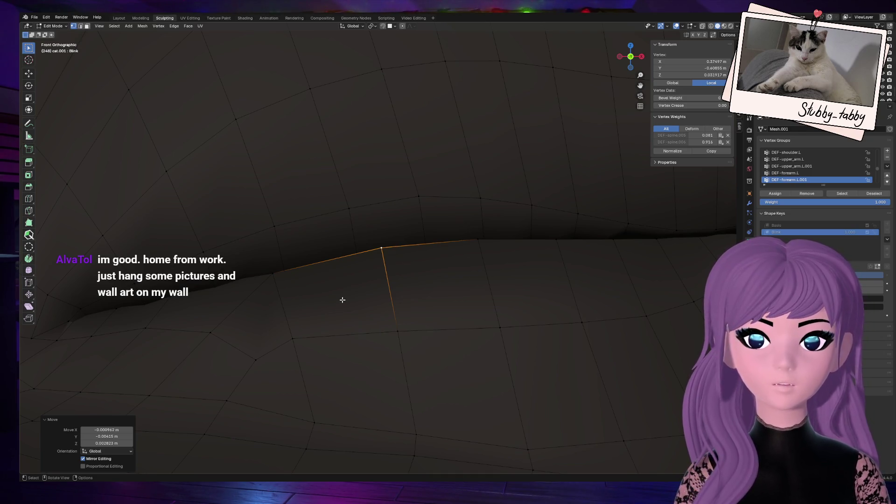
pyautogui.moveTo(630, 56); pyautogui.dragTo(491, 213)
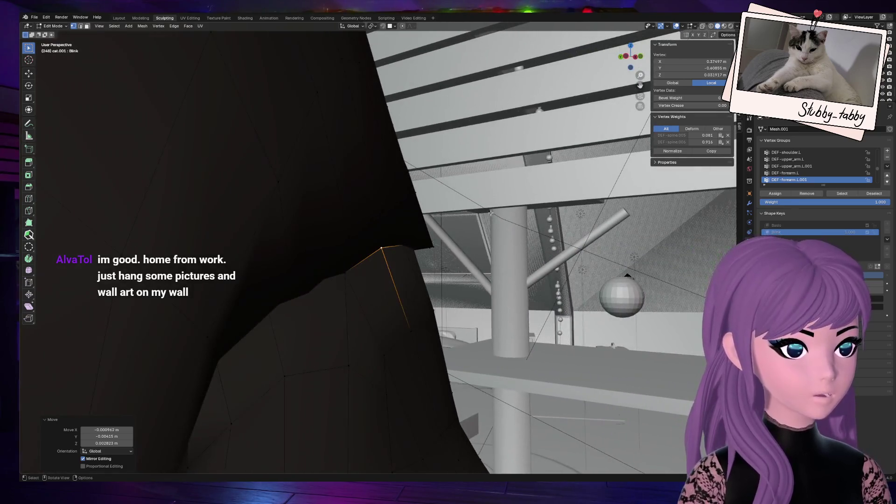
pyautogui.click(434, 245)
pyautogui.press('g')
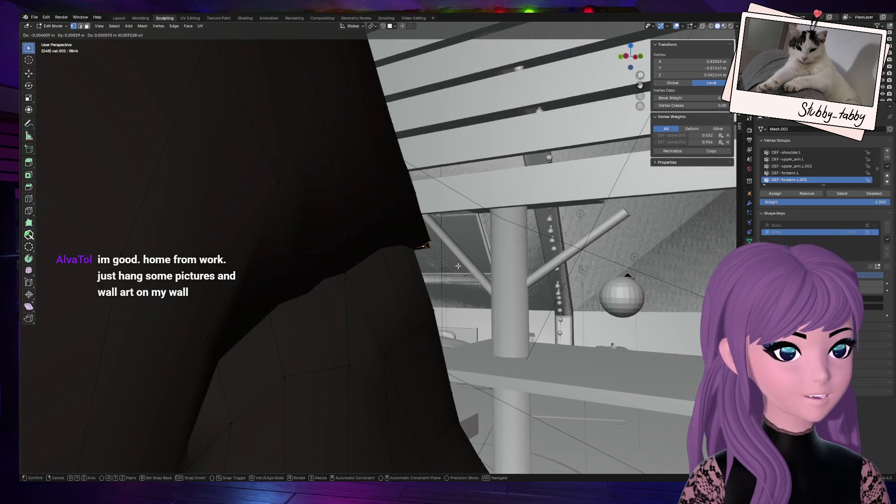
pyautogui.click(437, 247)
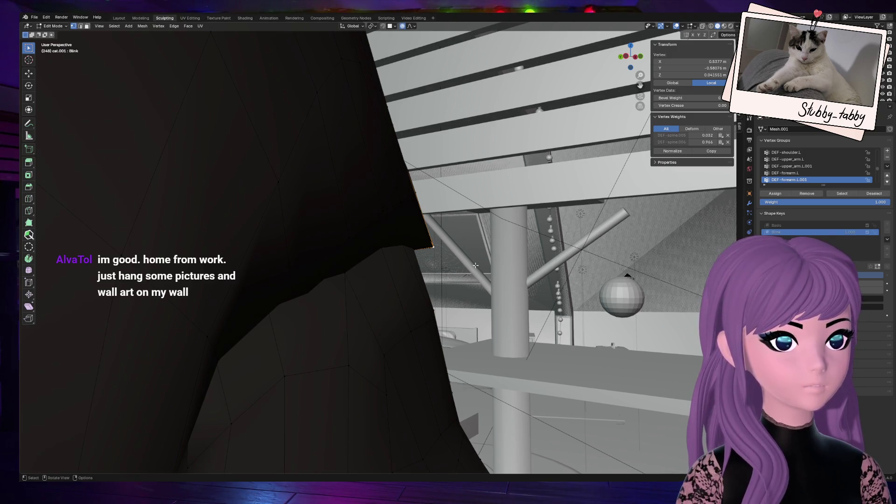
pyautogui.press('g')
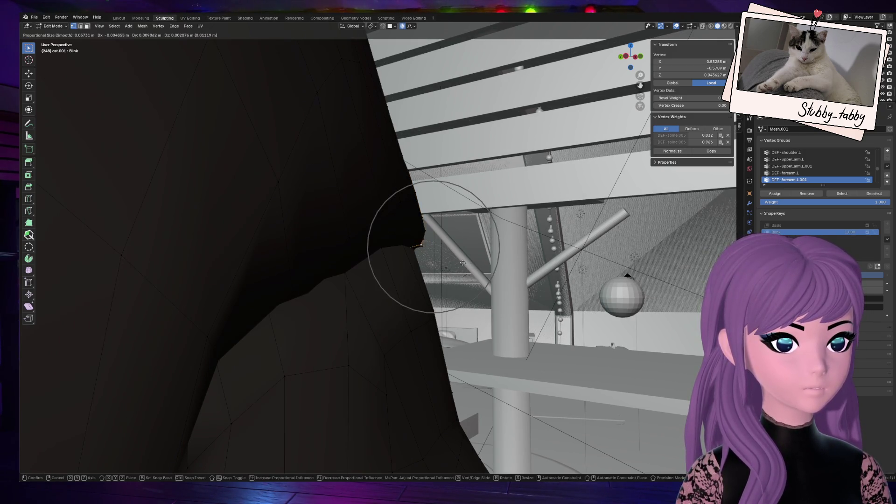
pyautogui.scroll(1, 463, 262)
pyautogui.scroll(-1, 462, 263)
pyautogui.scroll(-1, 462, 262)
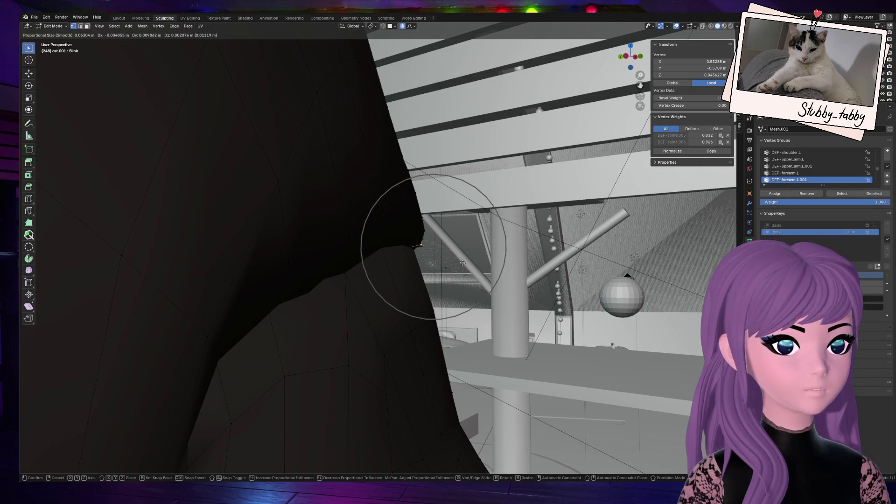
pyautogui.click(464, 262)
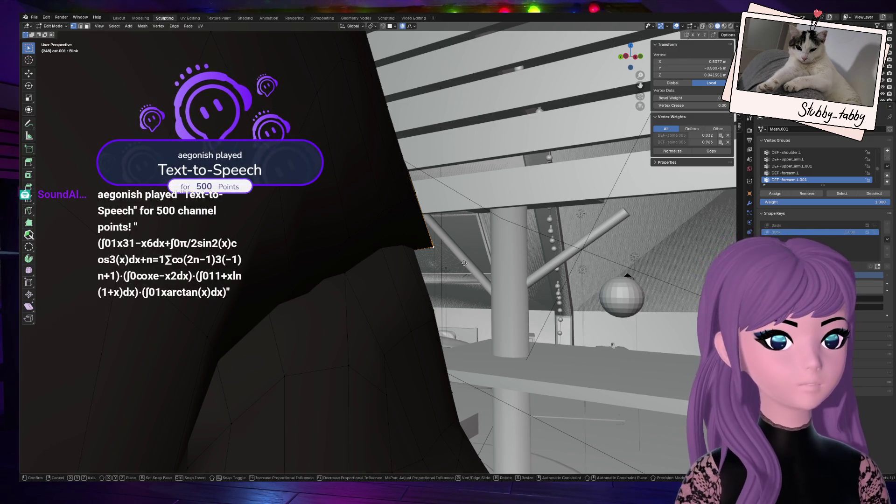
pyautogui.press('g')
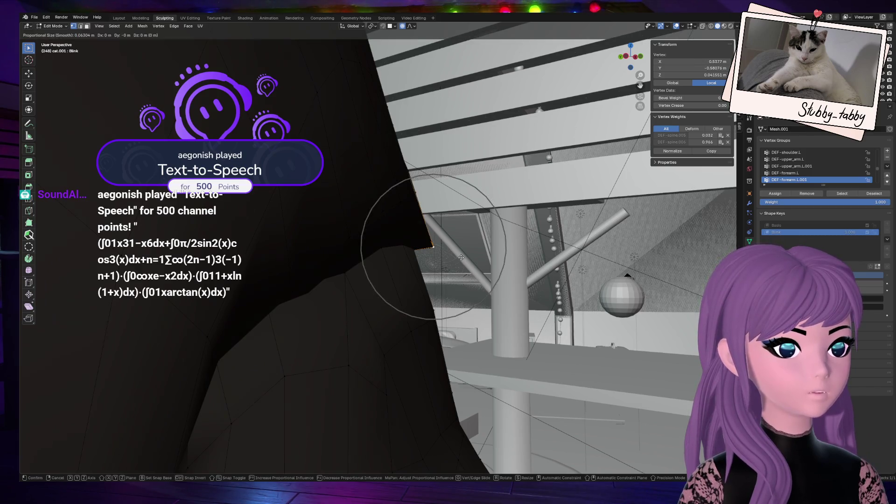
pyautogui.scroll(-4, 431, 244)
pyautogui.scroll(-5, 432, 247)
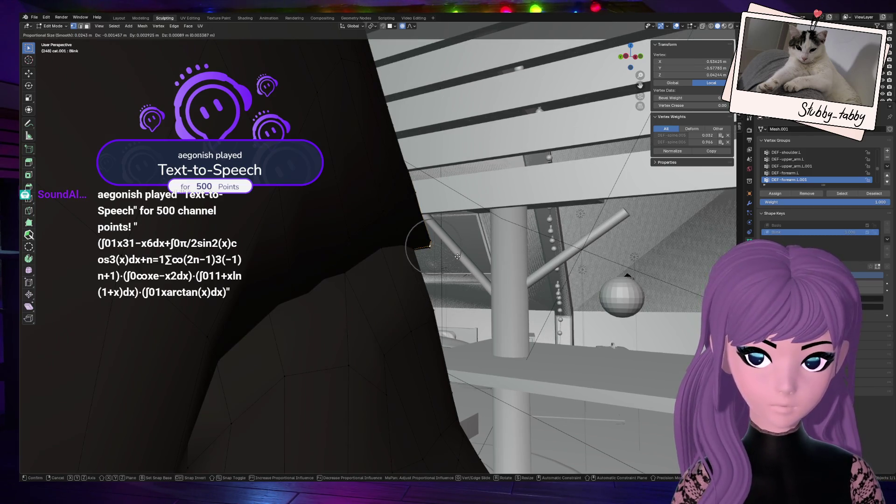
pyautogui.click(459, 256)
pyautogui.moveTo(460, 257)
pyautogui.mouseDown(button='middle')
pyautogui.moveTo(420, 266)
pyautogui.moveTo(431, 166)
pyautogui.mouseUp(button='middle')
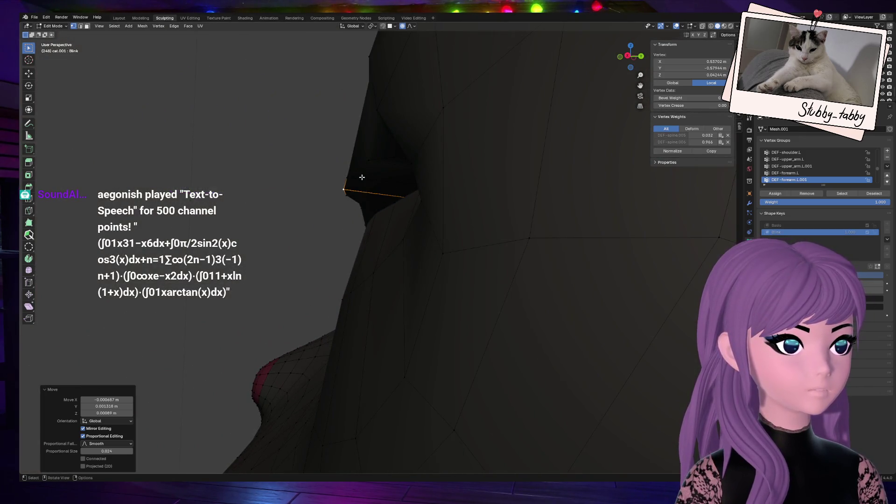
pyautogui.click(362, 177)
pyautogui.moveTo(630, 58); pyautogui.dragTo(576, 212)
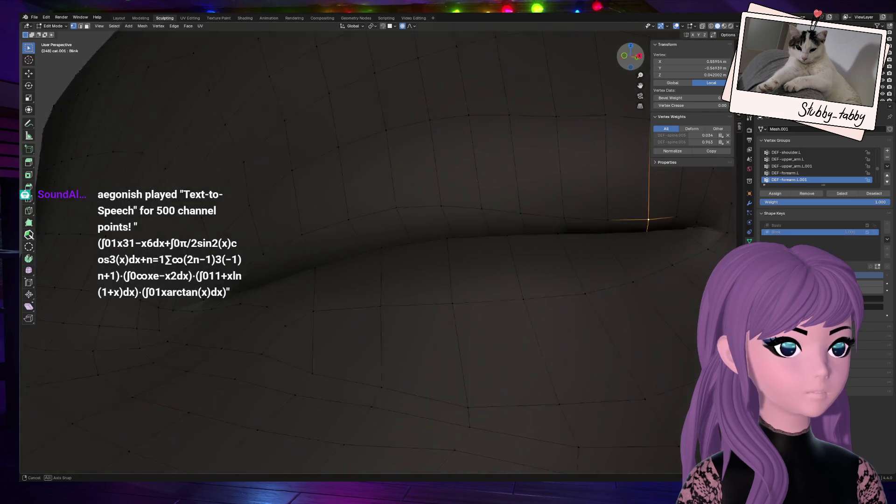
pyautogui.moveTo(646, 61); pyautogui.dragTo(448, 198)
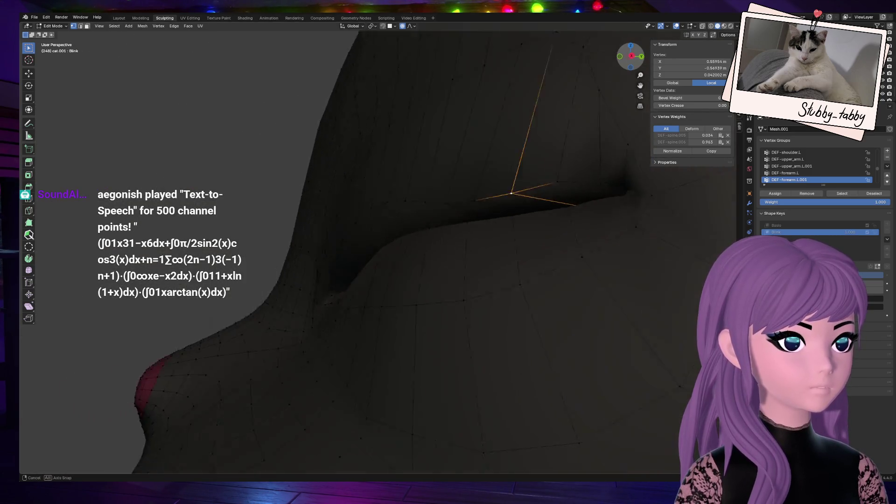
pyautogui.press('g')
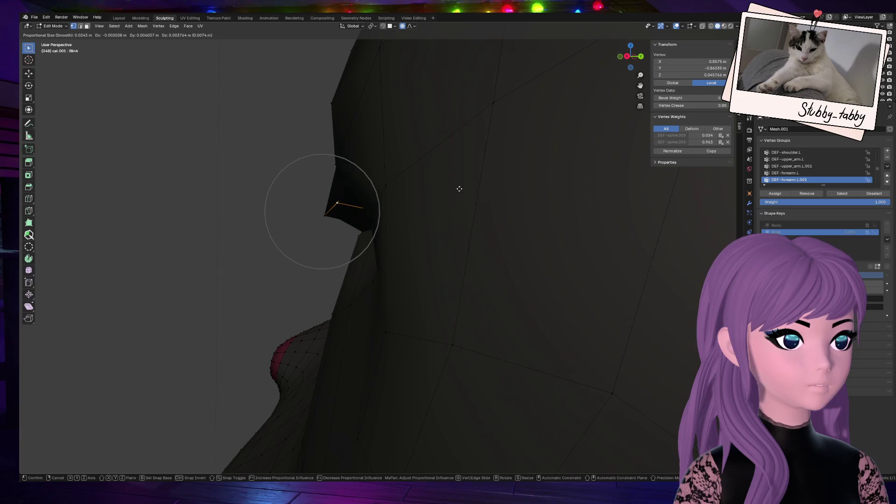
pyautogui.press('Escape')
pyautogui.moveTo(630, 58); pyautogui.dragTo(546, 140)
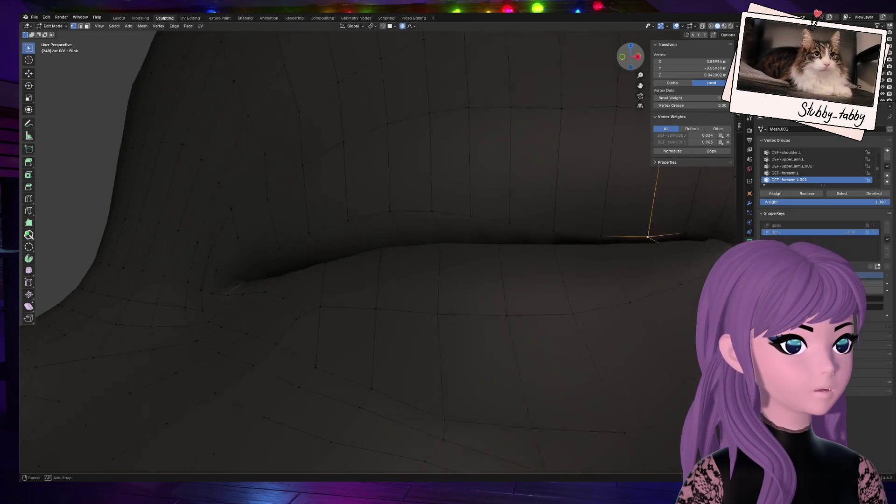
pyautogui.moveTo(630, 57); pyautogui.dragTo(701, 235)
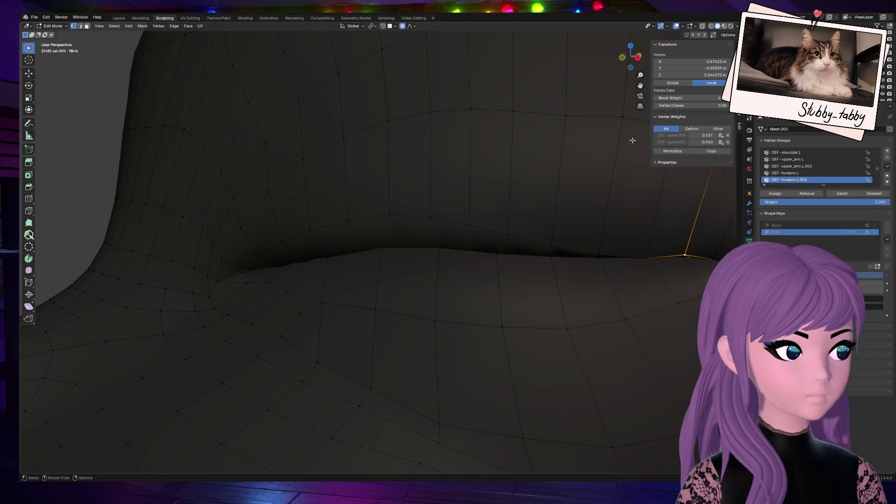
pyautogui.moveTo(620, 67); pyautogui.dragTo(534, 251)
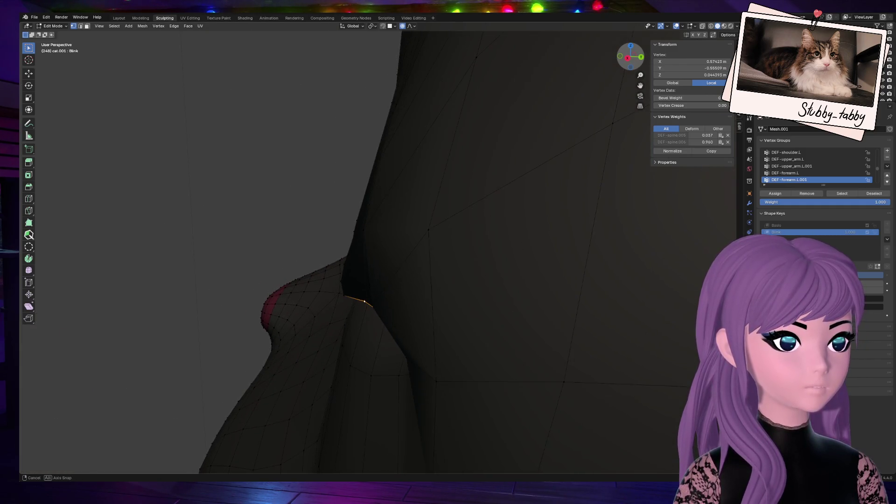
pyautogui.press('g')
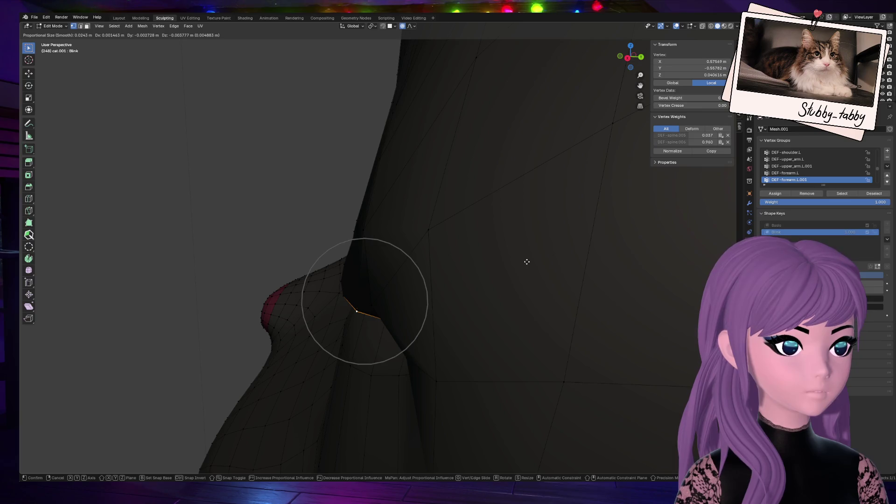
pyautogui.click(527, 261)
pyautogui.moveTo(630, 57); pyautogui.dragTo(675, 233)
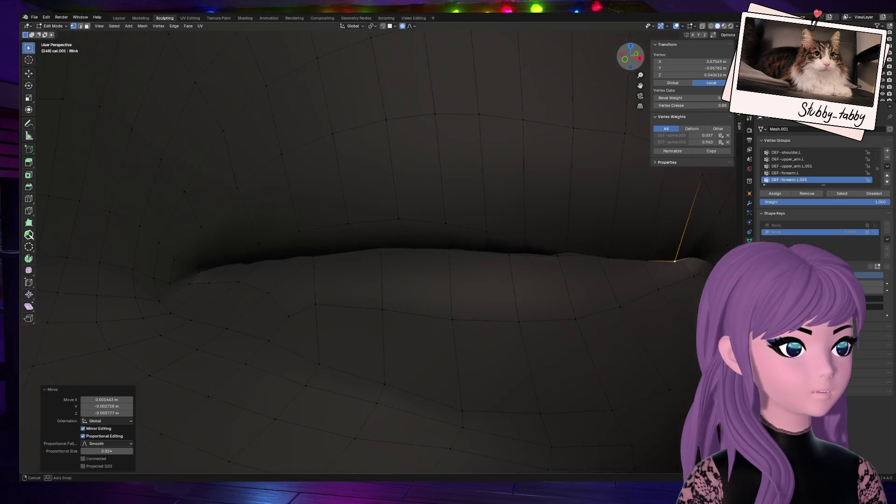
pyautogui.click(698, 256)
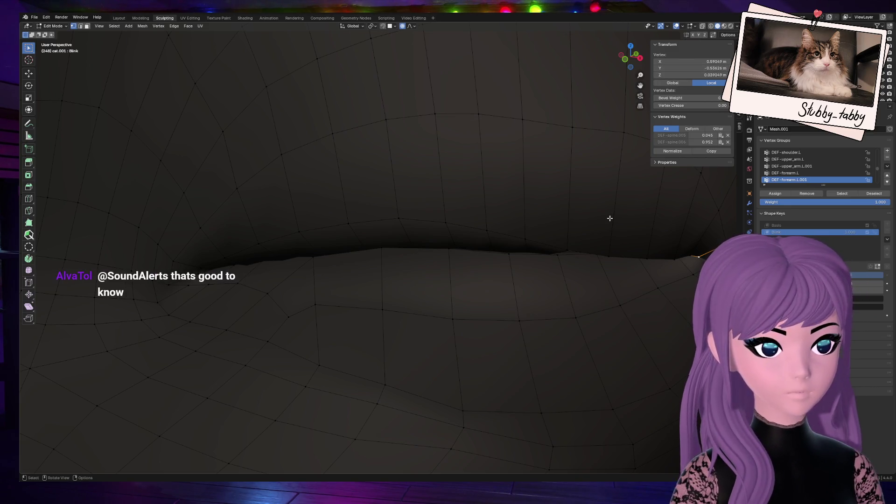
pyautogui.press('KP_Decimal')
pyautogui.moveTo(266, 164); pyautogui.dragTo(284, 210, button='middle')
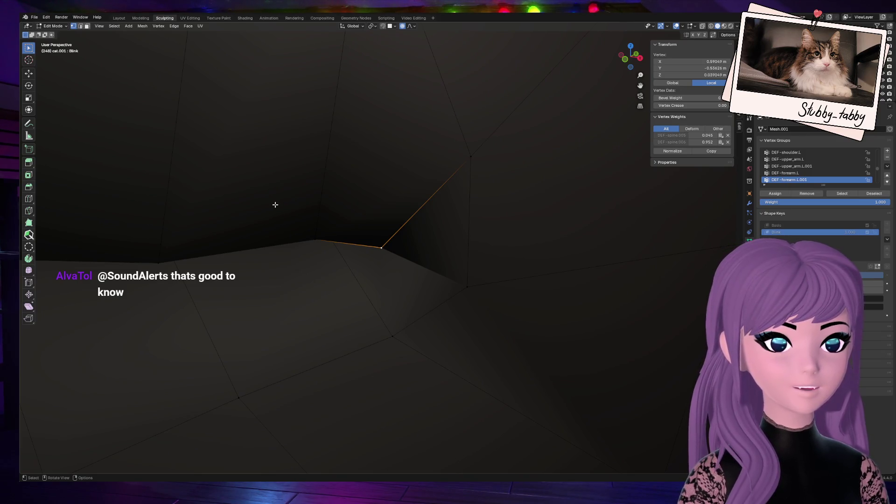
pyautogui.moveTo(275, 204); pyautogui.dragTo(262, 207, button='middle')
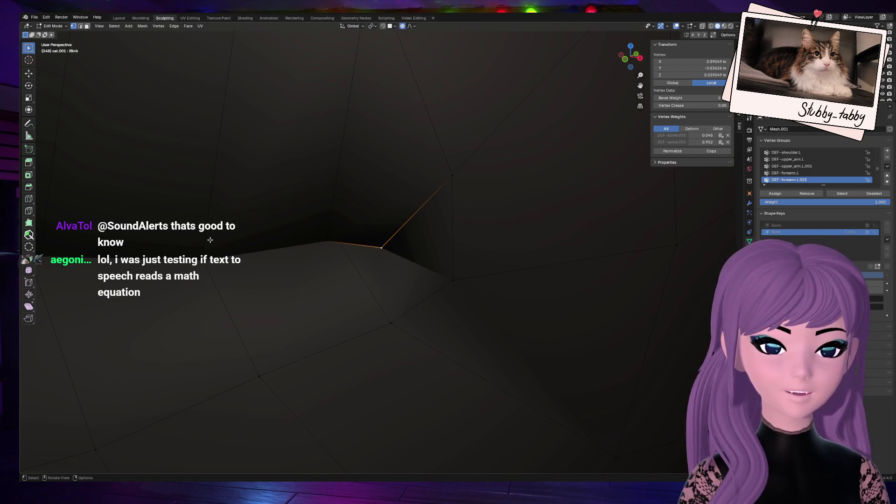
pyautogui.moveTo(210, 240); pyautogui.dragTo(416, 226, button='middle')
pyautogui.click(348, 241)
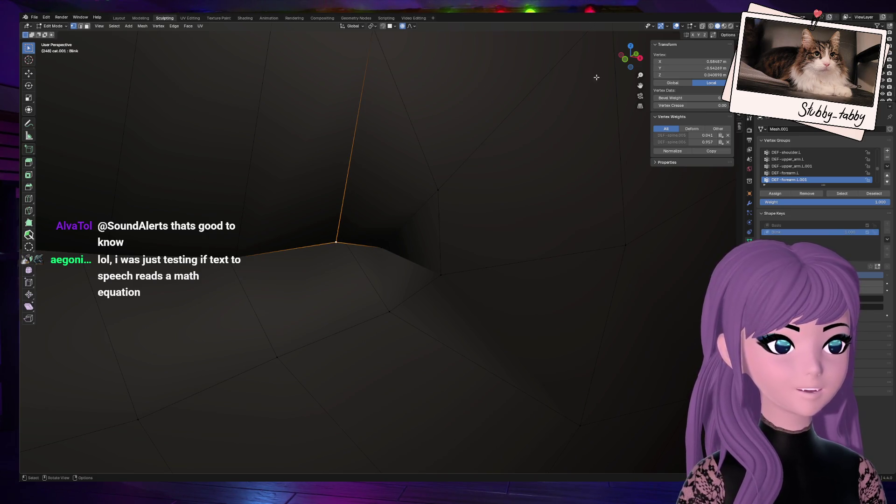
pyautogui.moveTo(629, 56)
pyautogui.mouseDown()
pyautogui.moveTo(609, 70)
pyautogui.moveTo(625, 61)
pyautogui.mouseUp()
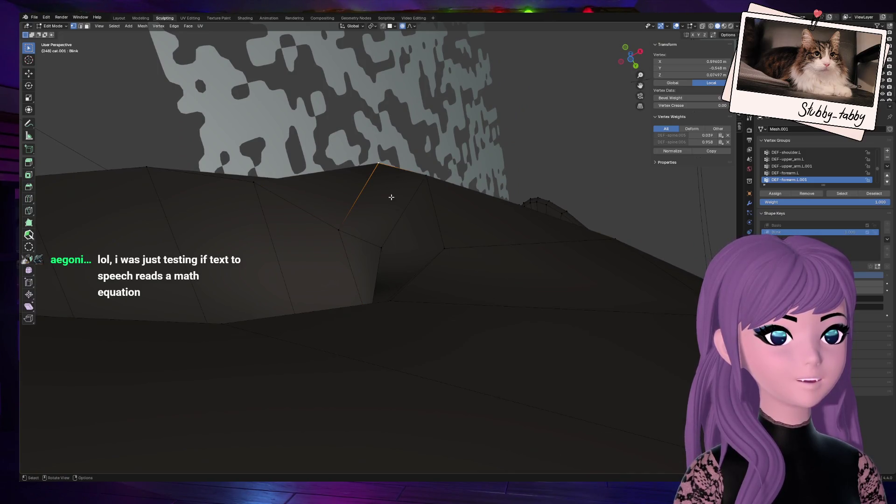
# - Move several lid-ridge vertices with proportional falloff, cancelling one unwanted move
pyautogui.press('g')
pyautogui.scroll(2, 386, 210)
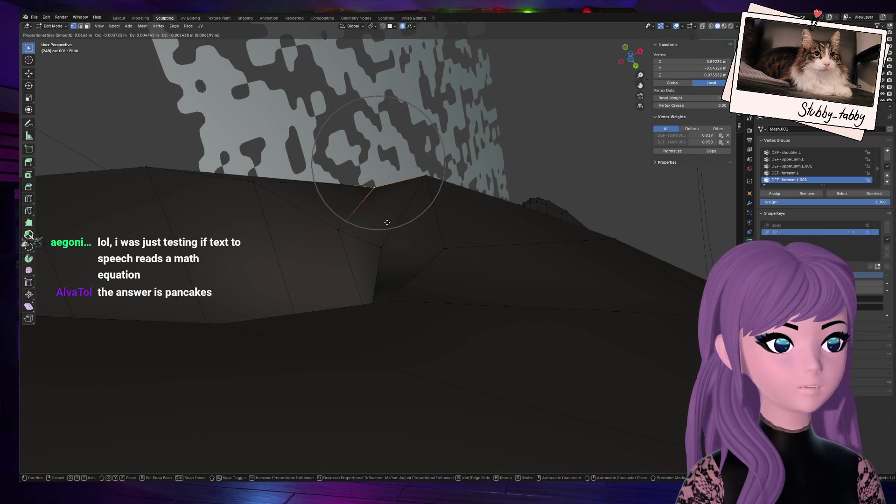
pyautogui.click(381, 221)
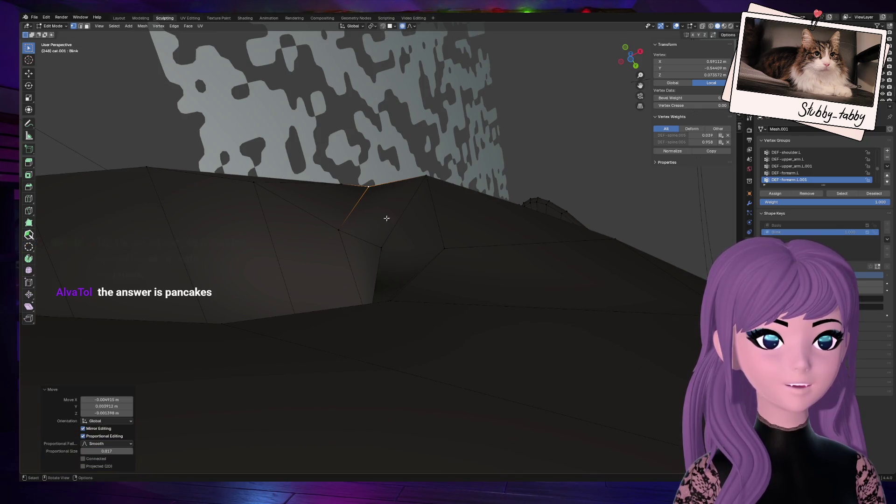
pyautogui.click(428, 181)
pyautogui.press('g')
pyautogui.click(434, 223)
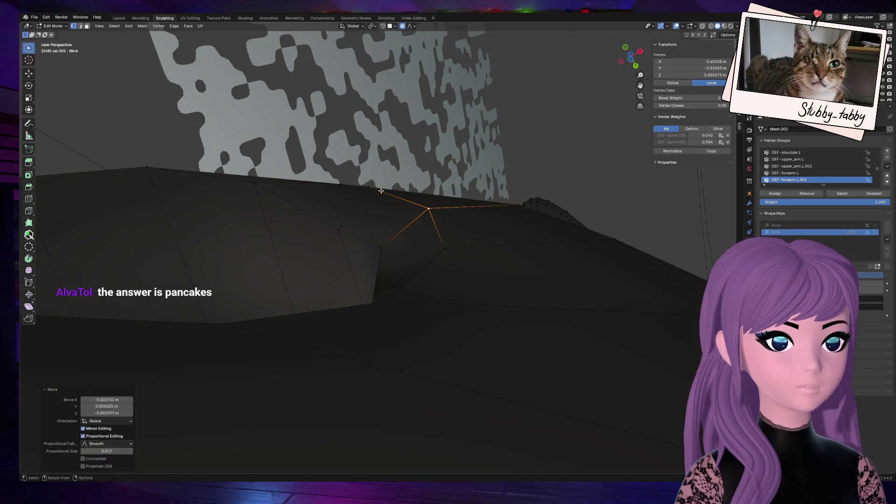
pyautogui.click(369, 193)
pyautogui.press('g')
pyautogui.click(374, 198)
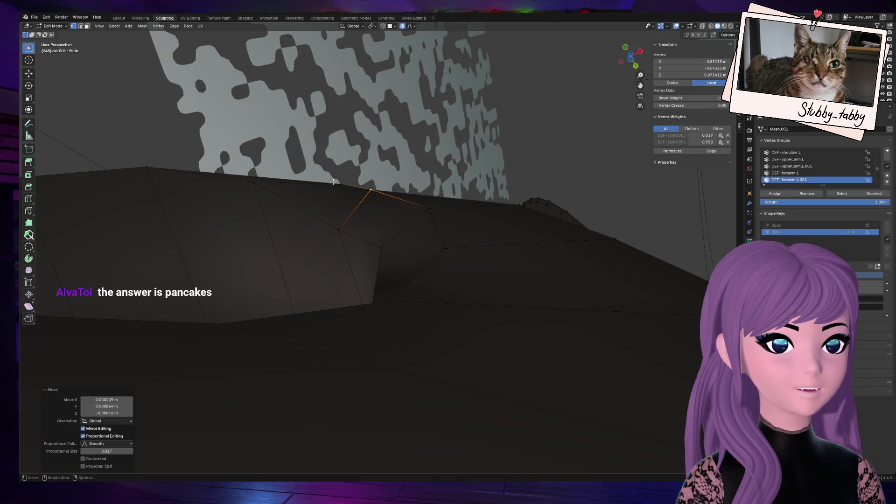
pyautogui.click(343, 187)
pyautogui.press('g')
pyautogui.rightClick(361, 199)
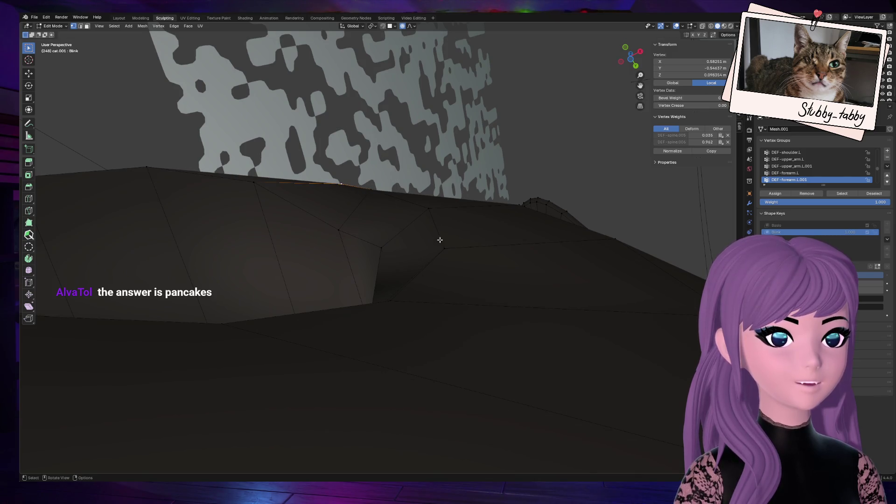
# - Find the corner vertex inside the lid from below and vertex-slide it along its edge
pyautogui.click(428, 208)
pyautogui.moveTo(429, 208)
pyautogui.mouseDown(button='middle')
pyautogui.moveTo(462, 231)
pyautogui.moveTo(412, 236)
pyautogui.mouseUp(button='middle')
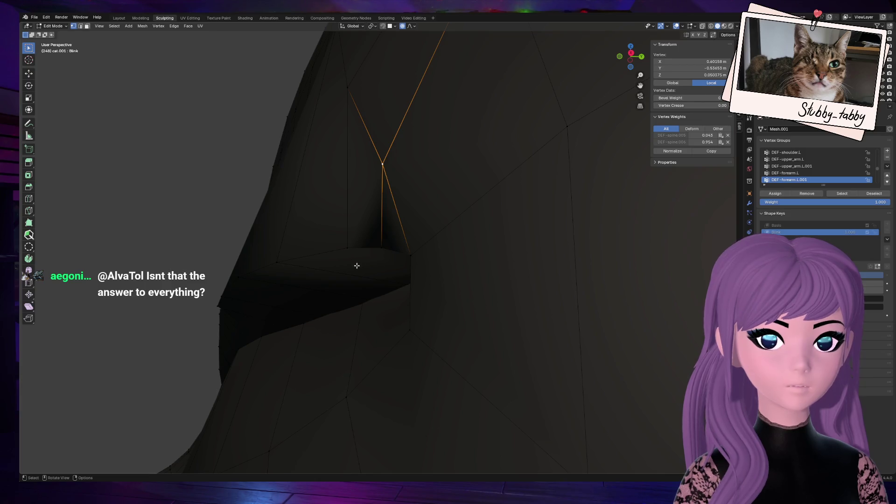
pyautogui.click(377, 246)
pyautogui.press('g')
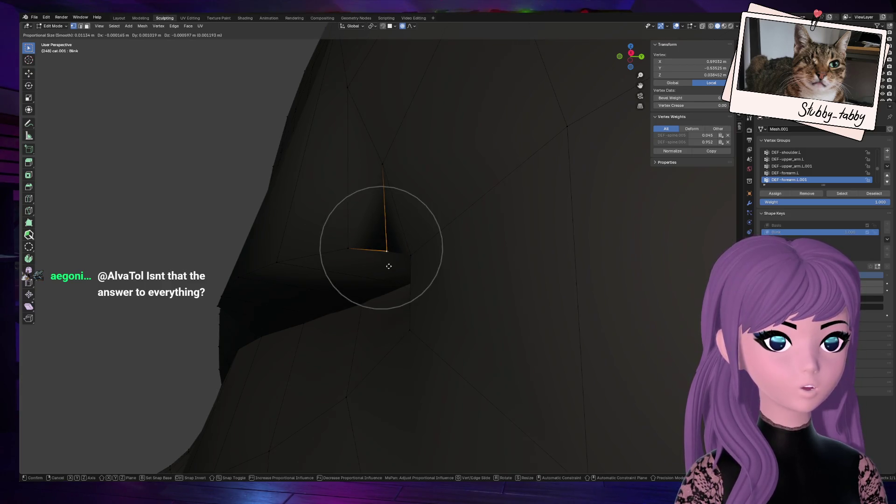
pyautogui.press('Escape')
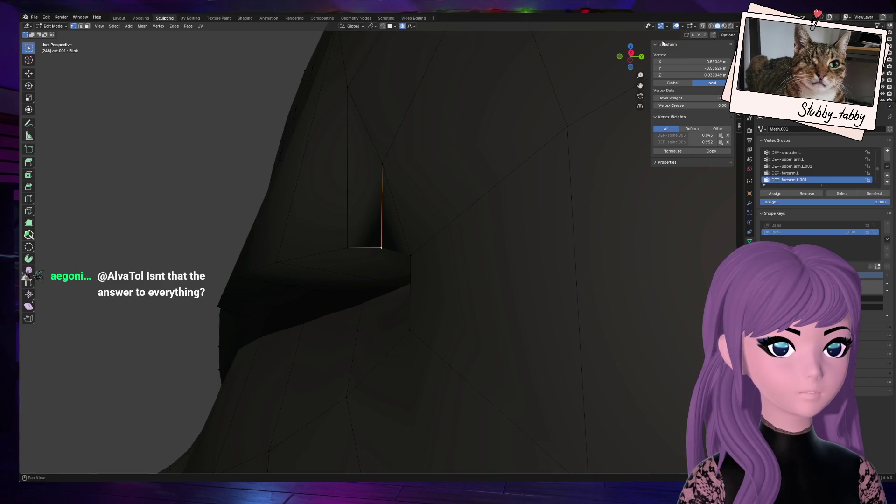
pyautogui.moveTo(379, 258); pyautogui.dragTo(462, 231, button='middle')
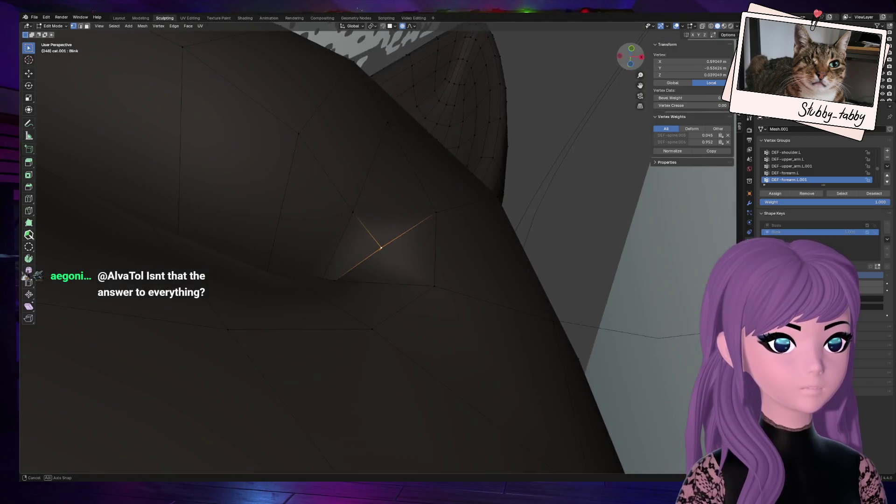
pyautogui.press('g')
pyautogui.press('g')
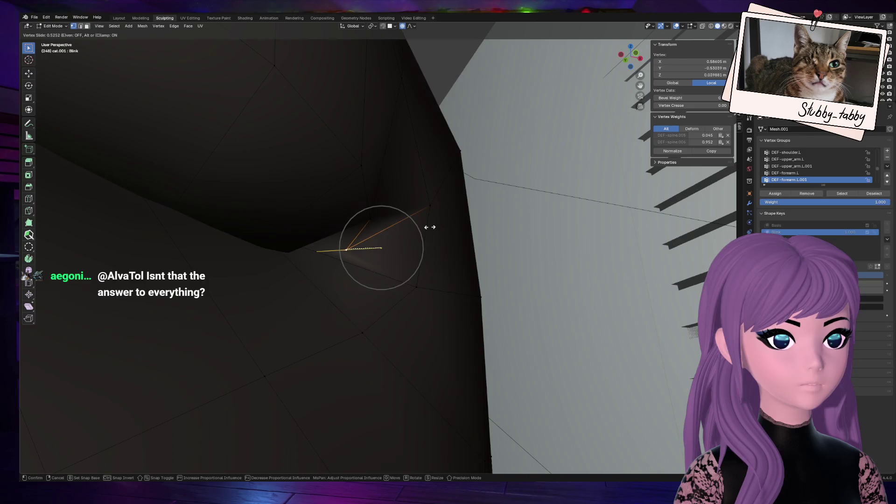
pyautogui.click(428, 229)
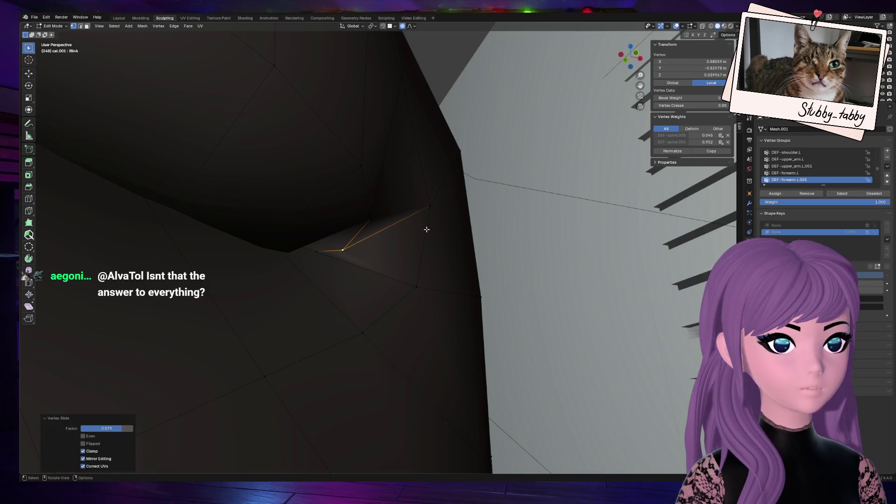
# - Move the corner vertex with soft falloff, then select a lid-corner vertex in front view
pyautogui.moveTo(426, 230)
pyautogui.mouseDown(button='middle')
pyautogui.moveTo(449, 239)
pyautogui.moveTo(420, 273)
pyautogui.mouseUp(button='middle')
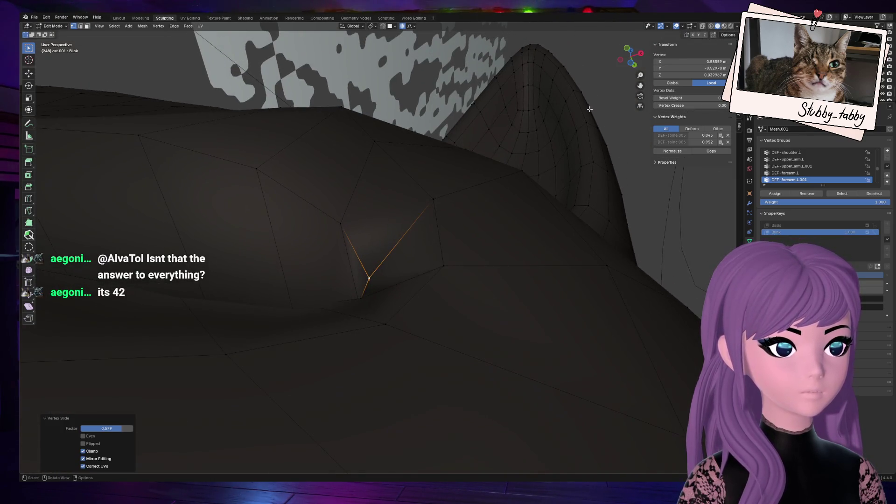
pyautogui.press('g')
pyautogui.click(432, 254)
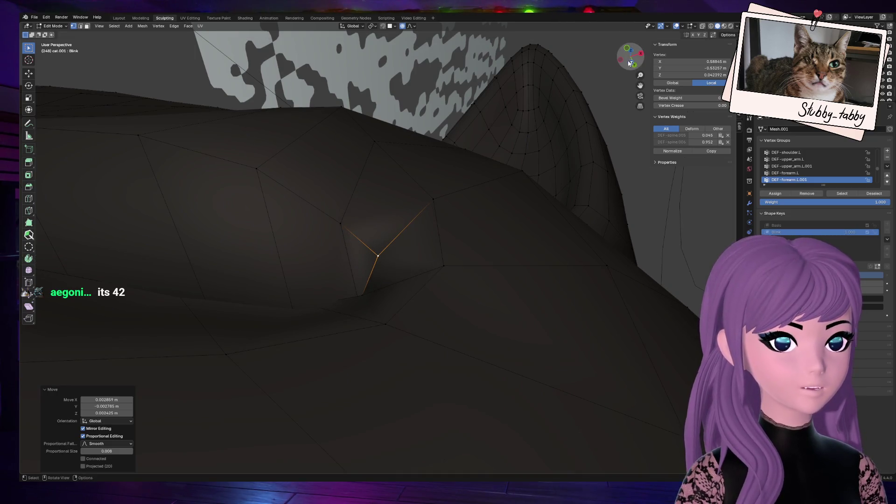
pyautogui.click(624, 49)
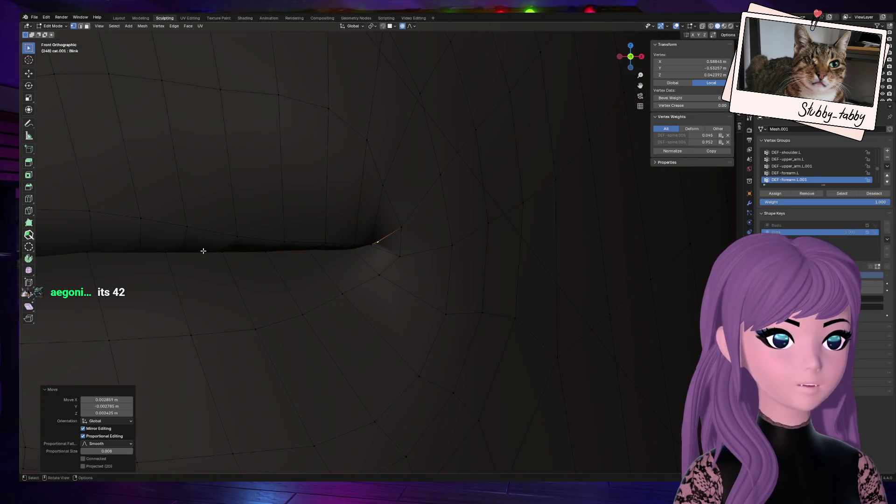
pyautogui.click(207, 225)
pyautogui.scroll(-1, 207, 238)
pyautogui.scroll(-1, 202, 244)
pyautogui.scroll(-1, 256, 275)
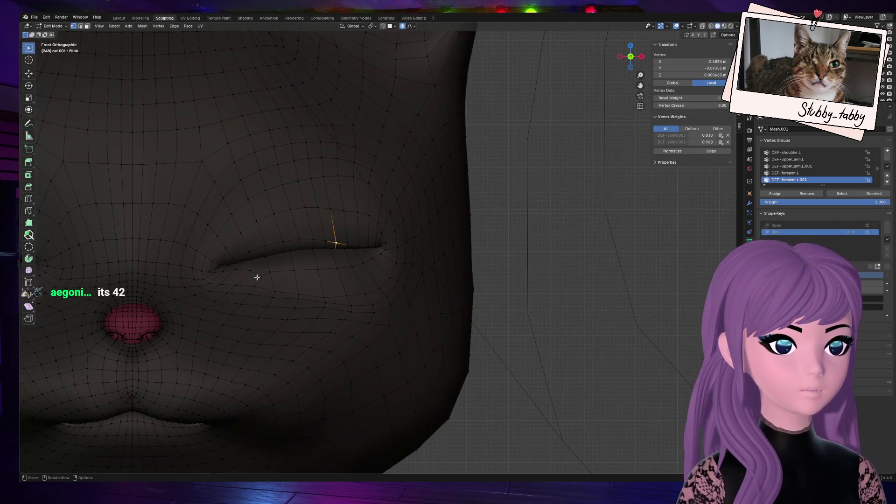
pyautogui.scroll(1, 276, 267)
pyautogui.scroll(1, 276, 266)
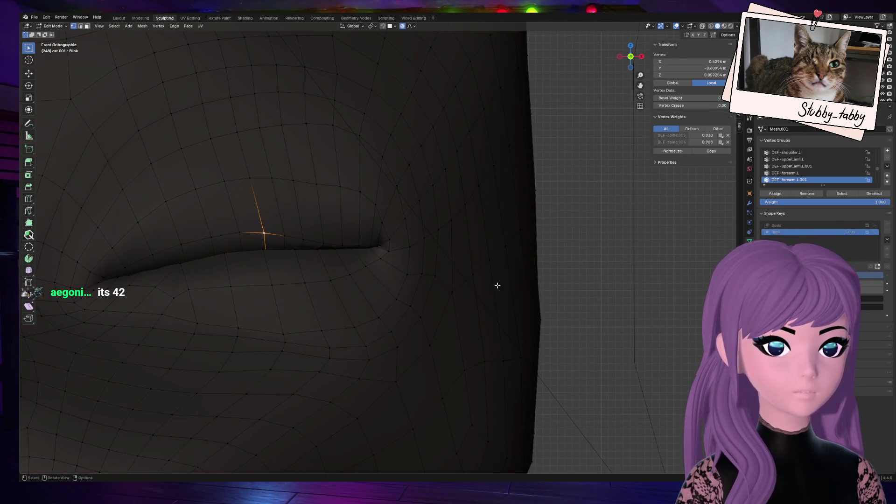
# - Reveal the hidden geometry with Alt+H and select the eyelid edge loop on the full head
pyautogui.hotkey('alt', 'h')
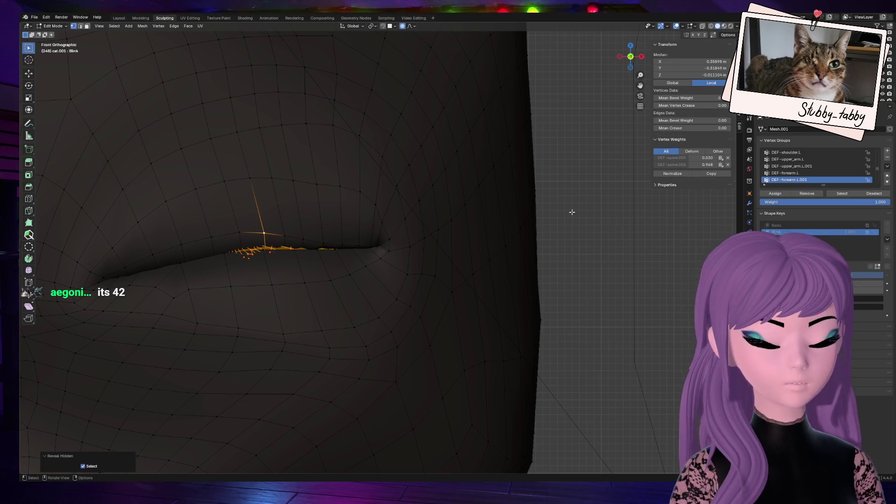
pyautogui.click(572, 211)
pyautogui.click(238, 233)
pyautogui.scroll(5, 258, 292)
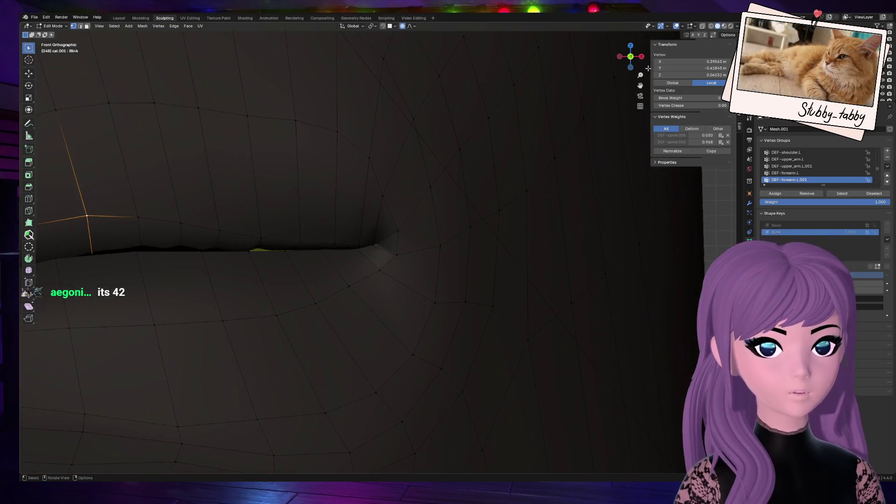
pyautogui.moveTo(648, 68); pyautogui.dragTo(264, 251, button='middle')
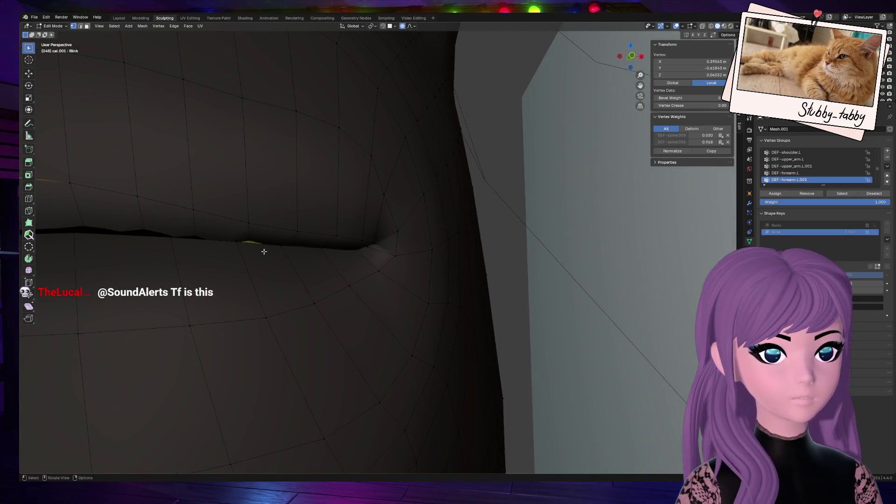
pyautogui.keyDown('alt'); pyautogui.click(211, 242); pyautogui.keyUp('alt')
pyautogui.scroll(-5, 311, 280)
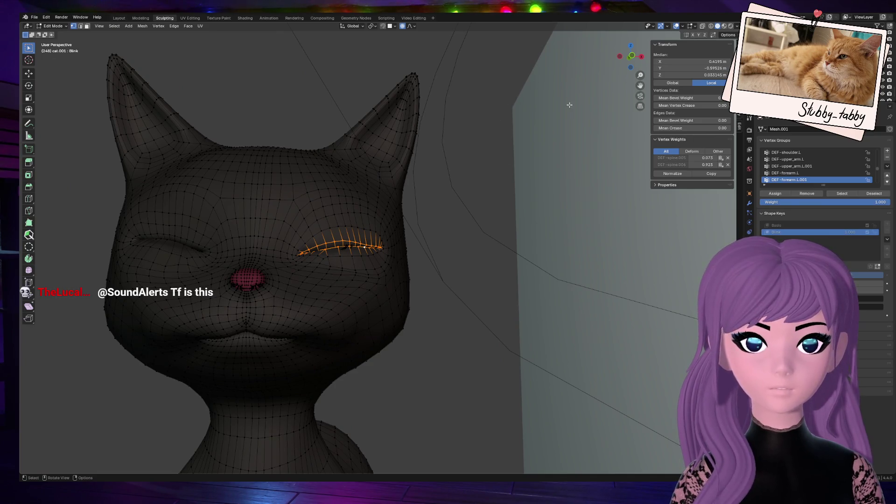
# - In front view start and cancel a scale of the lid loop, then enable X-ray to see the eyeball
pyautogui.click(632, 57)
pyautogui.scroll(3, 496, 180)
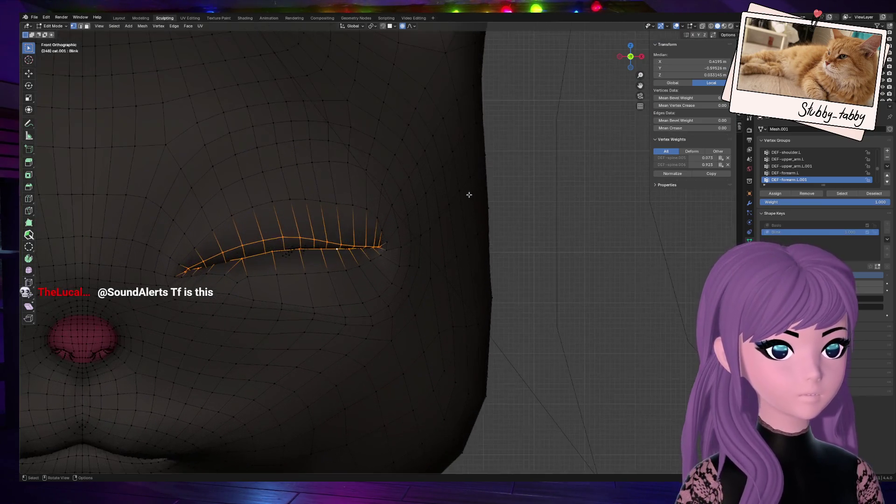
pyautogui.scroll(2, 468, 194)
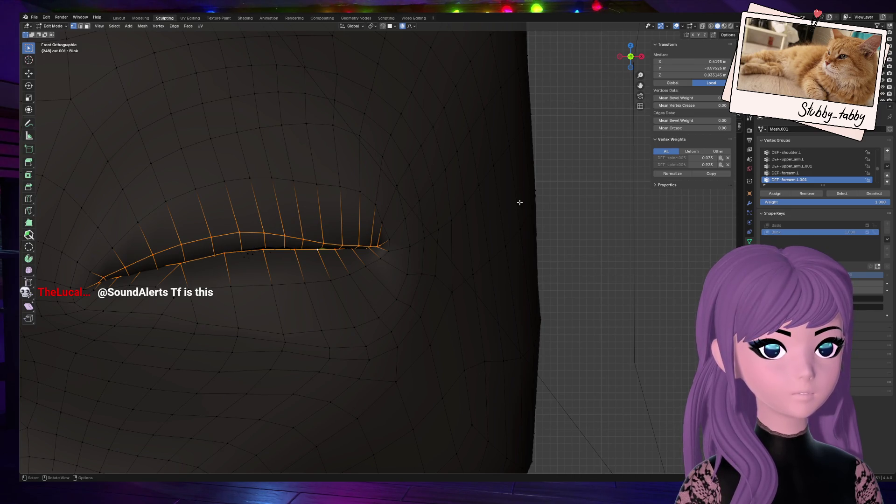
pyautogui.press('s')
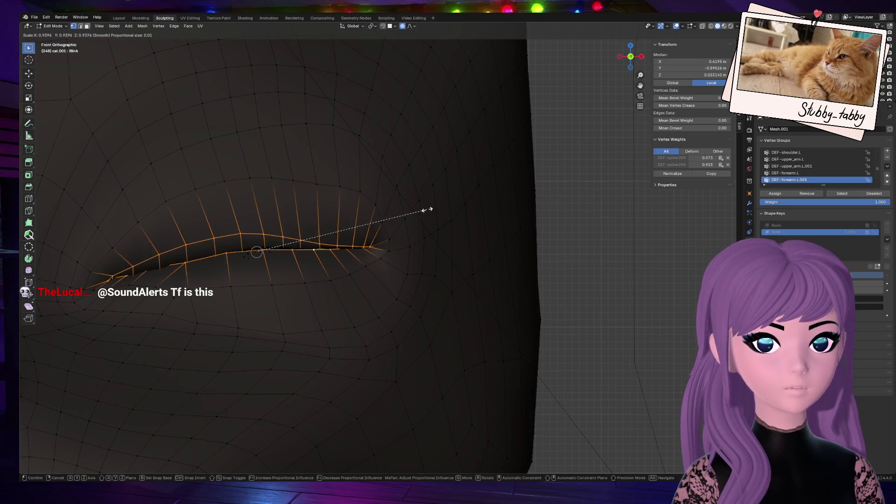
pyautogui.rightClick(406, 212)
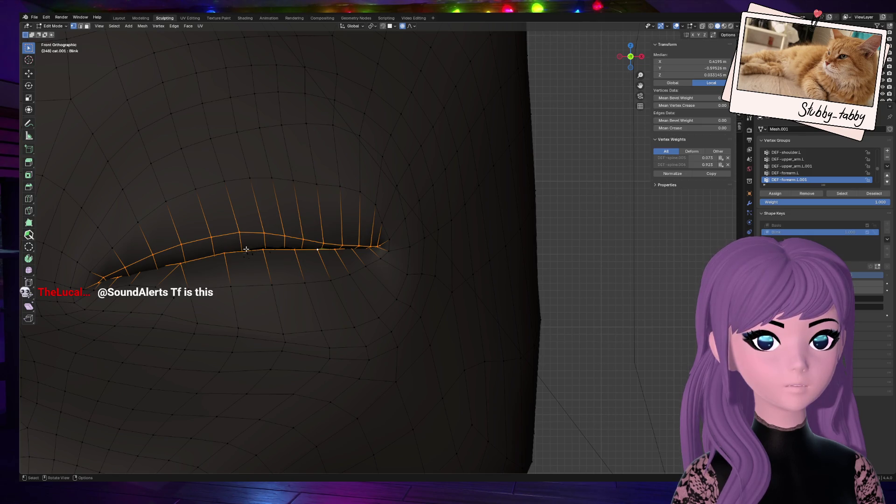
pyautogui.click(702, 26)
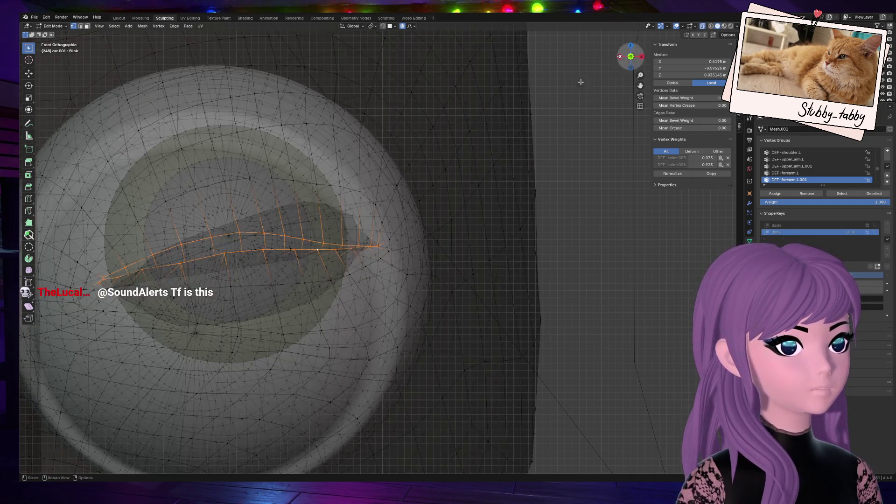
# - Grow a selection across the whole eyeball sphere and hide it again
pyautogui.click(230, 236)
pyautogui.press('ctrl+KP_Add')
pyautogui.press('ctrl+KP_Add')
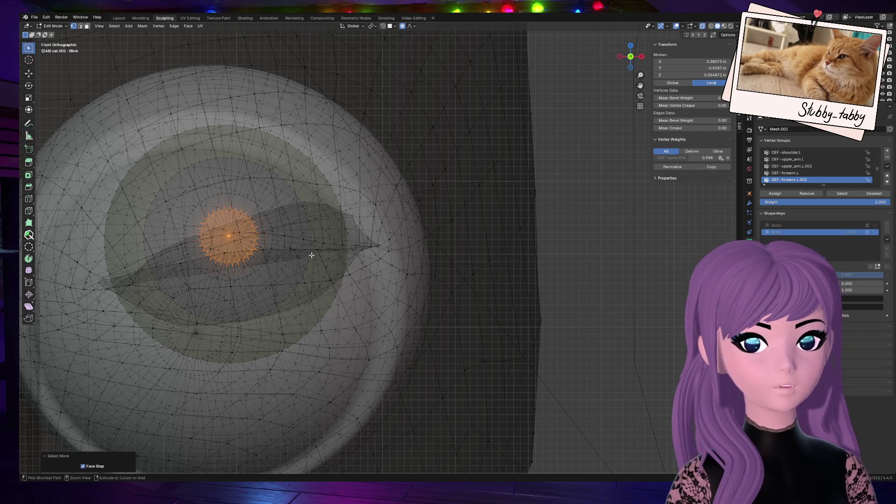
pyautogui.press('ctrl+KP_Add')
pyautogui.press('ctrl+KP_Add')
pyautogui.press('ctrl+KP_Add')
pyautogui.press('ctrl+KP_Add')
pyautogui.press('ctrl+KP_Add')
pyautogui.press('ctrl+KP_Add')
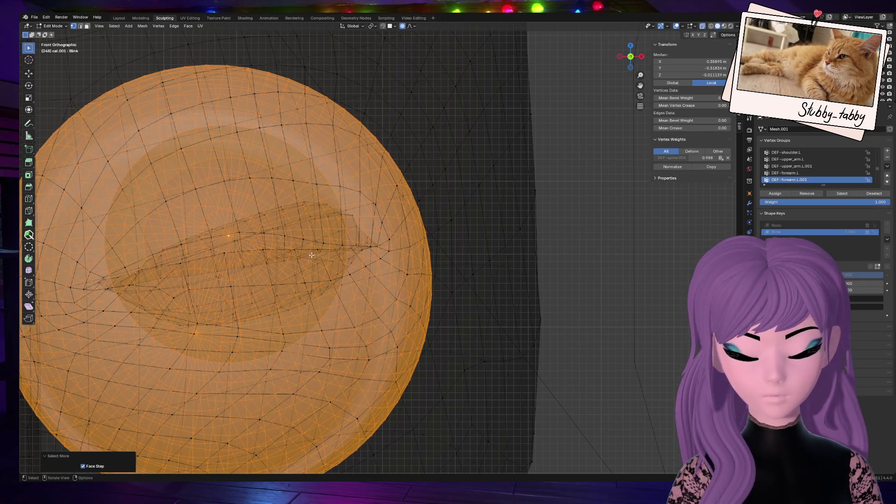
pyautogui.press('h')
# - Return to solid display, select the horizontal eyelid loop and begin scaling it
pyautogui.click(702, 27)
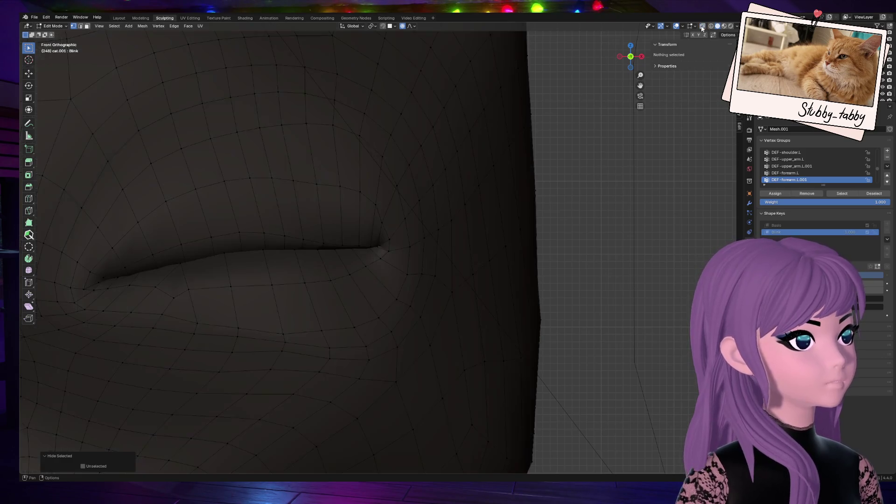
pyautogui.keyDown('alt'); pyautogui.click(238, 254); pyautogui.keyUp('alt')
pyautogui.press('s')
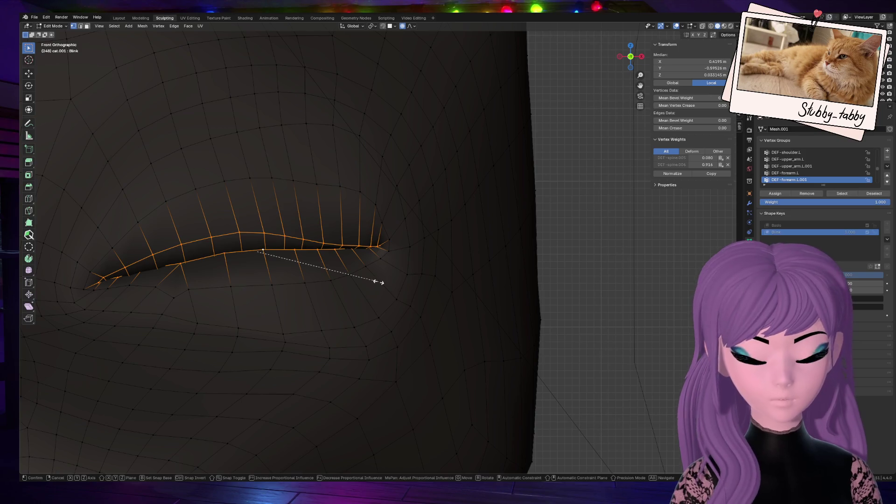
# - Scale the eyelid loop along Z to about 0.844 with falloff so the lid lies flatter
pyautogui.press('z')
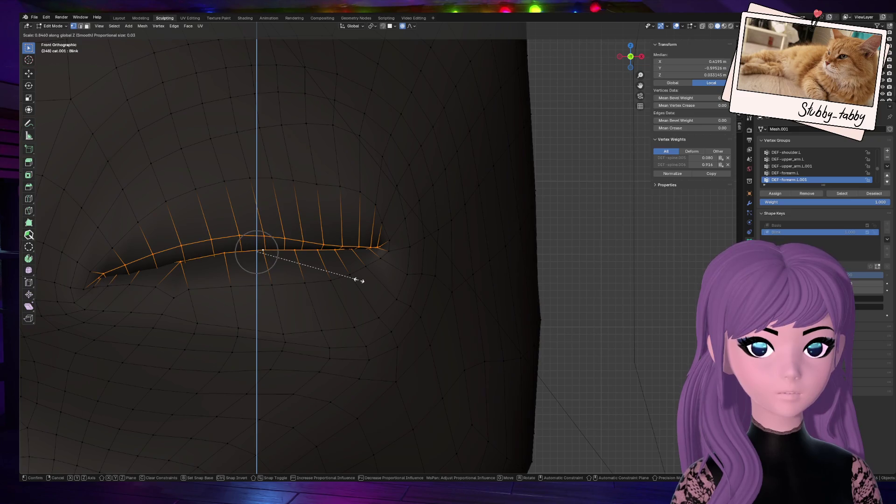
pyautogui.click(358, 280)
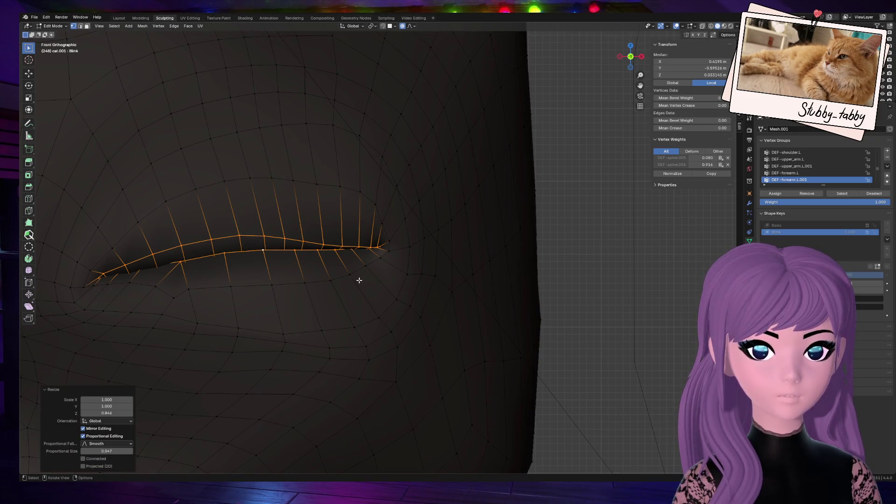
pyautogui.moveTo(390, 293)
pyautogui.mouseDown(button='middle')
pyautogui.moveTo(434, 287)
pyautogui.moveTo(449, 161)
pyautogui.mouseUp(button='middle')
pyautogui.scroll(4, 424, 170)
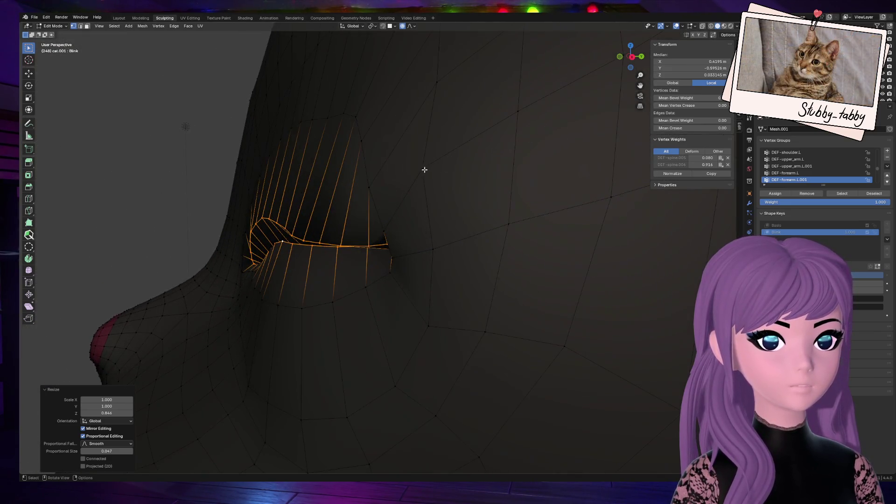
pyautogui.keyDown('shift'); pyautogui.click(263, 221); pyautogui.keyUp('shift')
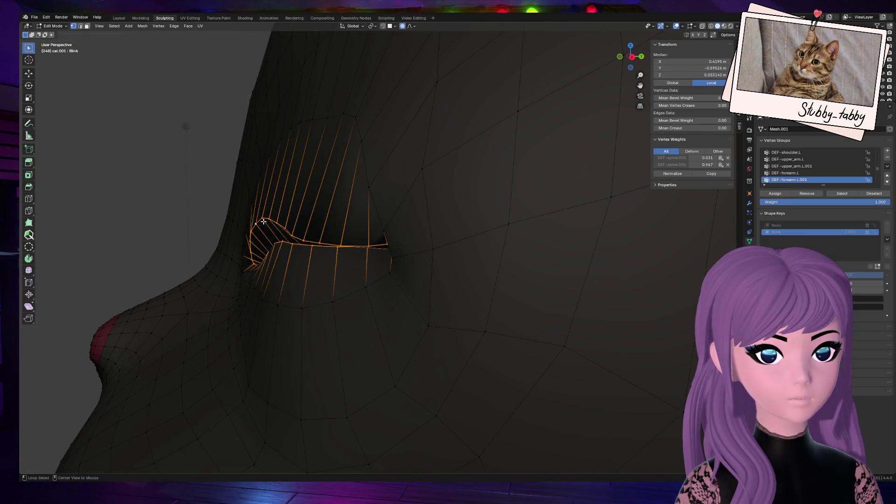
pyautogui.scroll(3, 598, 72)
pyautogui.moveTo(598, 72); pyautogui.dragTo(630, 112, button='middle')
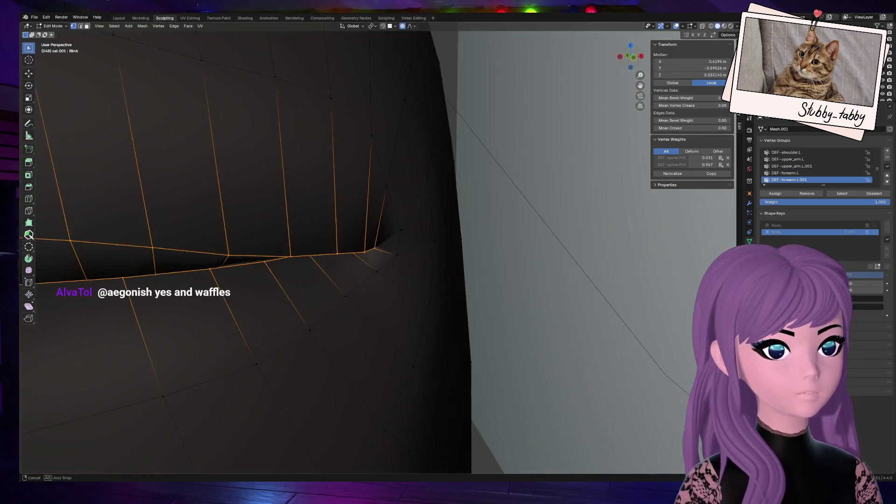
pyautogui.moveTo(293, 297); pyautogui.dragTo(276, 302, button='middle')
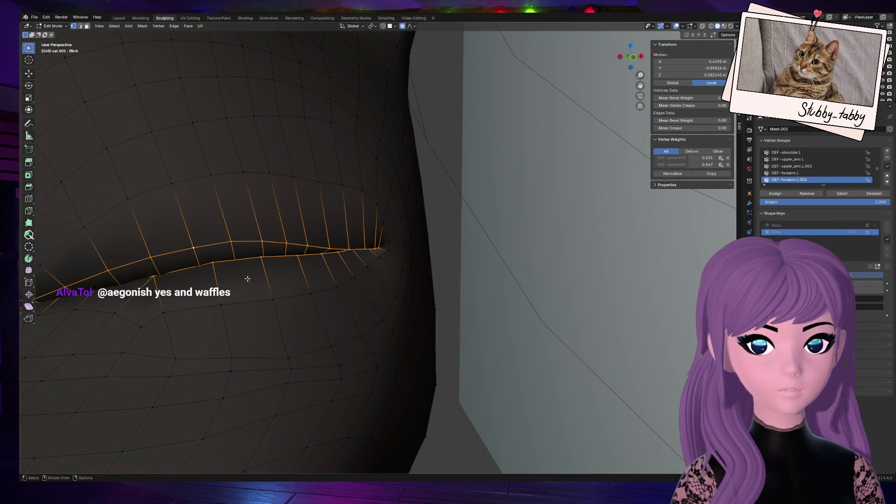
pyautogui.scroll(-3, 123, 267)
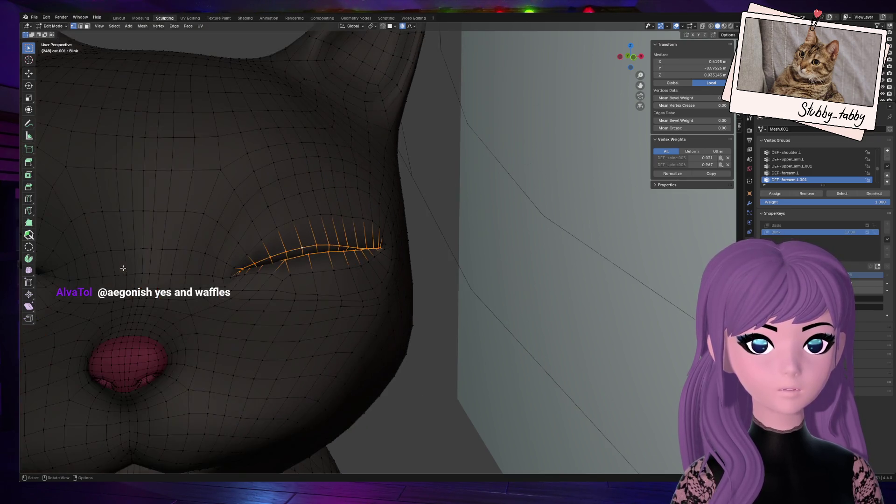
pyautogui.hotkey('alt', 'h')
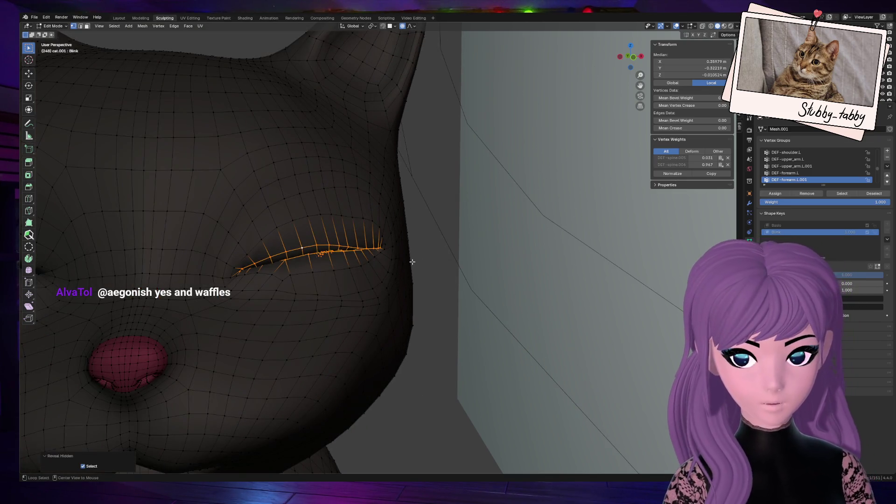
pyautogui.scroll(4, 335, 242)
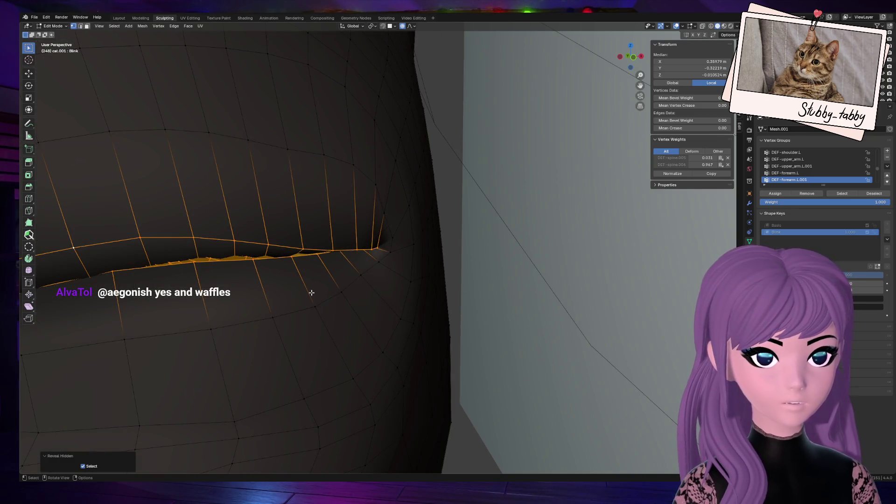
pyautogui.hotkey('ctrl', 'z')
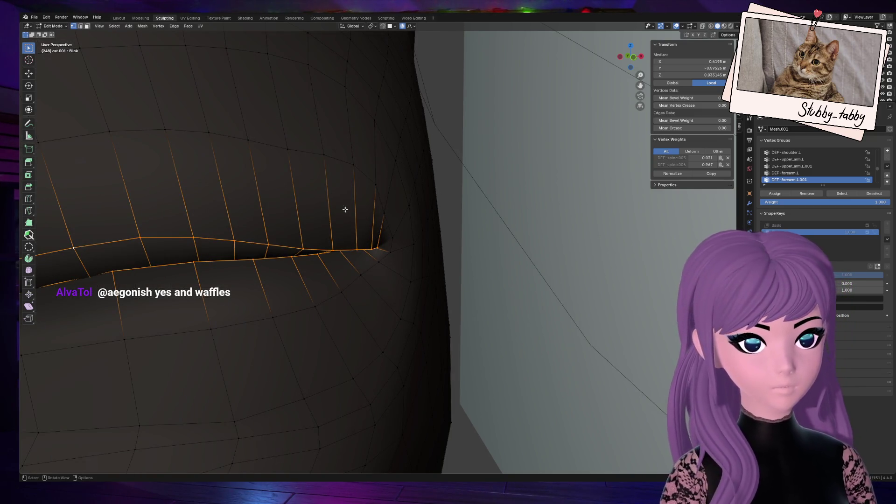
pyautogui.scroll(-5, 446, 249)
pyautogui.moveTo(364, 249)
pyautogui.mouseDown(button='middle')
pyautogui.moveTo(446, 248)
pyautogui.moveTo(376, 284)
pyautogui.mouseUp(button='middle')
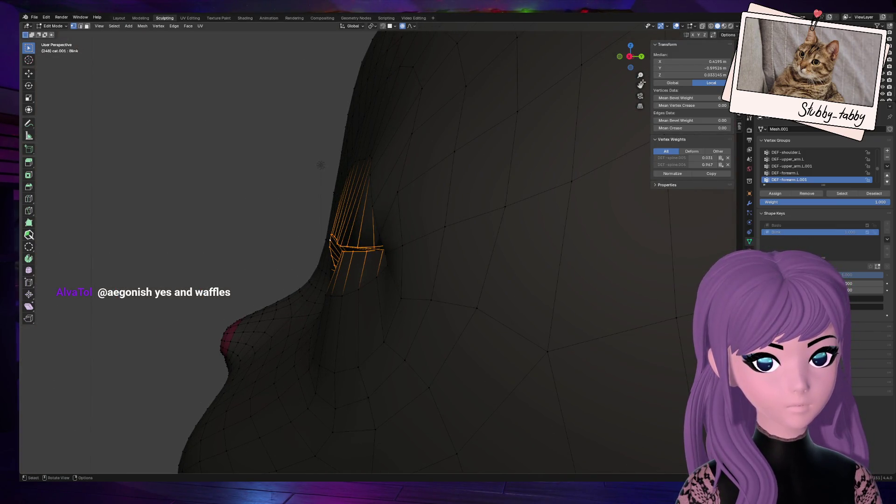
pyautogui.moveTo(320, 166); pyautogui.dragTo(289, 233, button='middle')
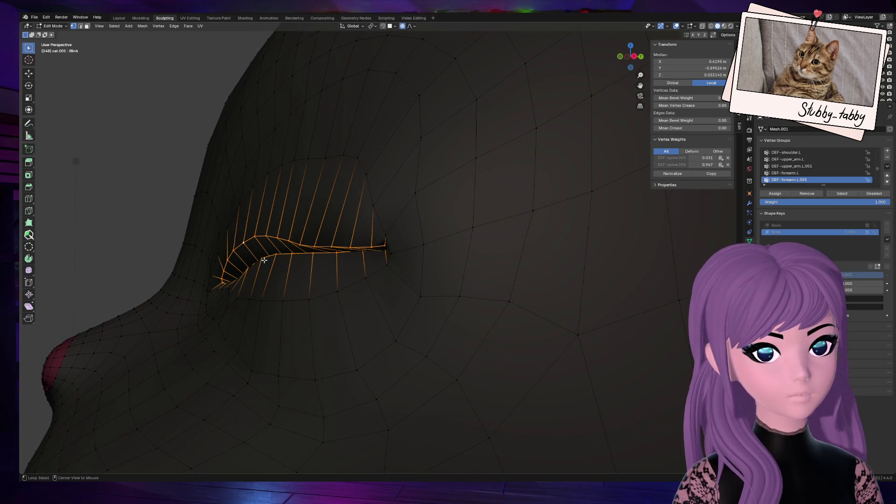
pyautogui.click(624, 60)
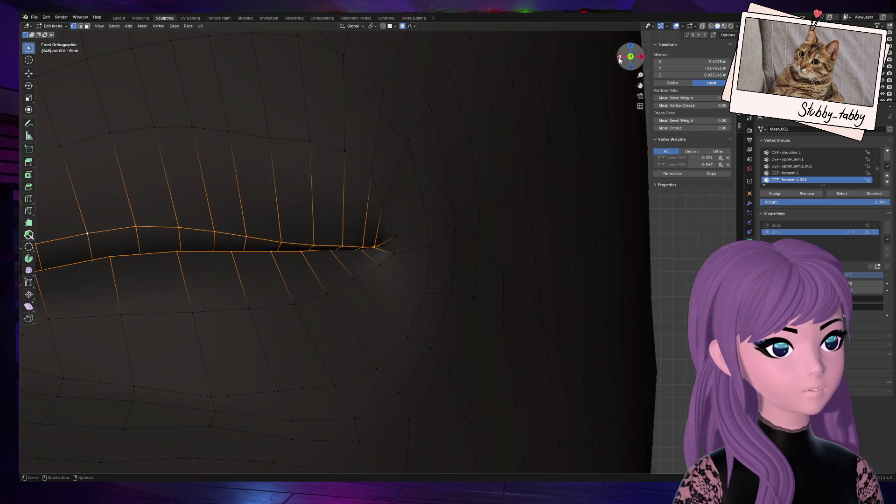
# - Box-deselect the lid edges nearest the nose, using X-ray to catch hidden ones, keeping the middle section
pyautogui.moveTo(142, 229)
pyautogui.keyDown('ctrl'); pyautogui.mouseDown()
pyautogui.moveTo(205, 269)
pyautogui.moveTo(240, 218)
pyautogui.moveTo(285, 250)
pyautogui.moveTo(329, 222)
pyautogui.moveTo(349, 249)
pyautogui.moveTo(384, 245)
pyautogui.mouseUp(); pyautogui.keyUp('ctrl')
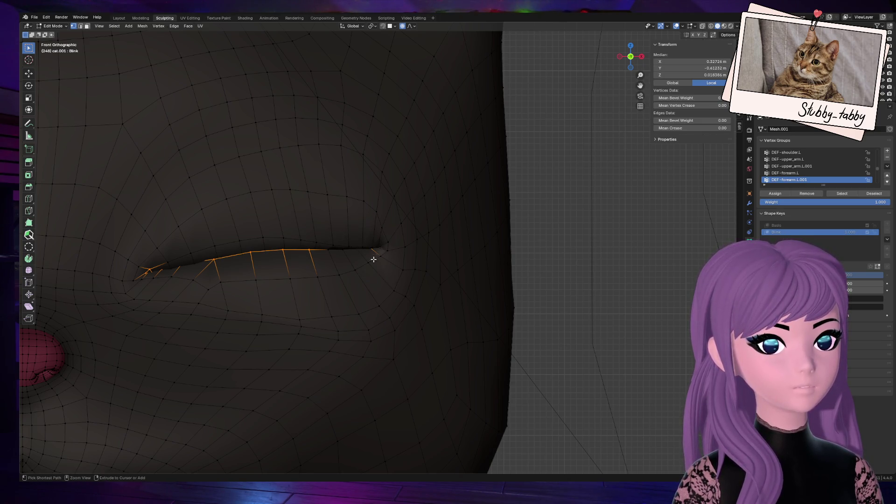
pyautogui.hotkey('alt', 'z')
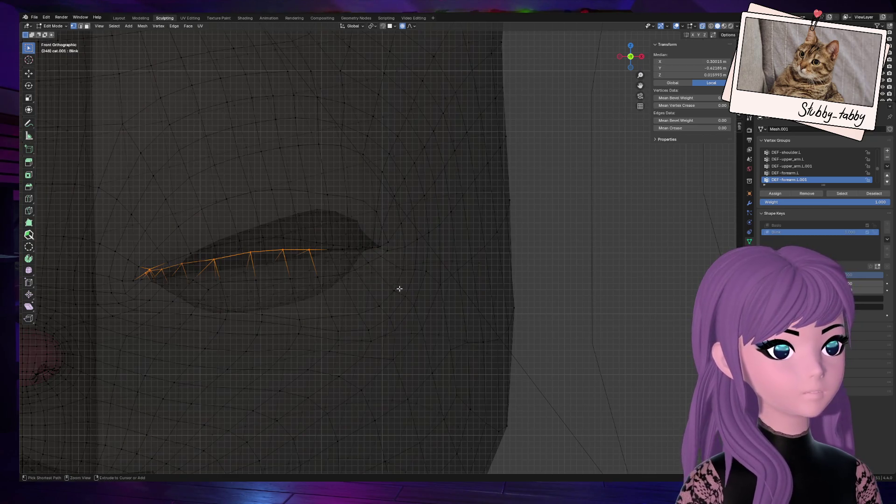
pyautogui.keyDown('ctrl'); pyautogui.moveTo(76, 245); pyautogui.dragTo(171, 311); pyautogui.keyUp('ctrl')
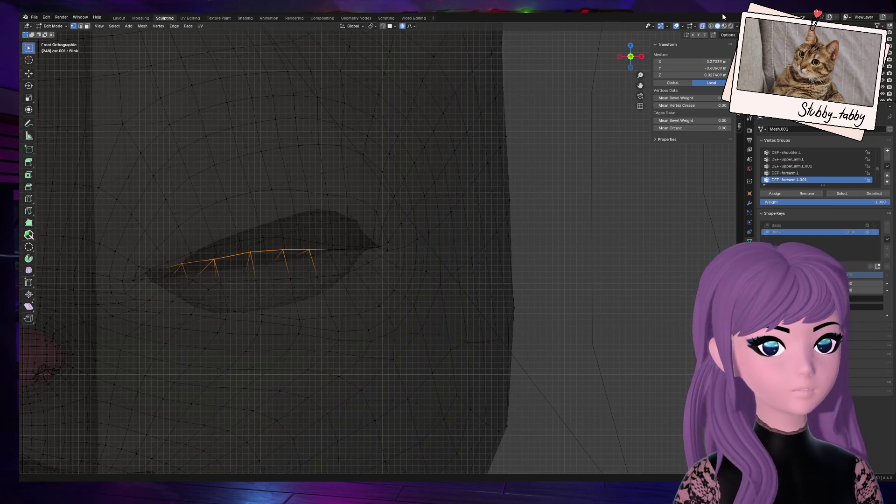
pyautogui.click(703, 26)
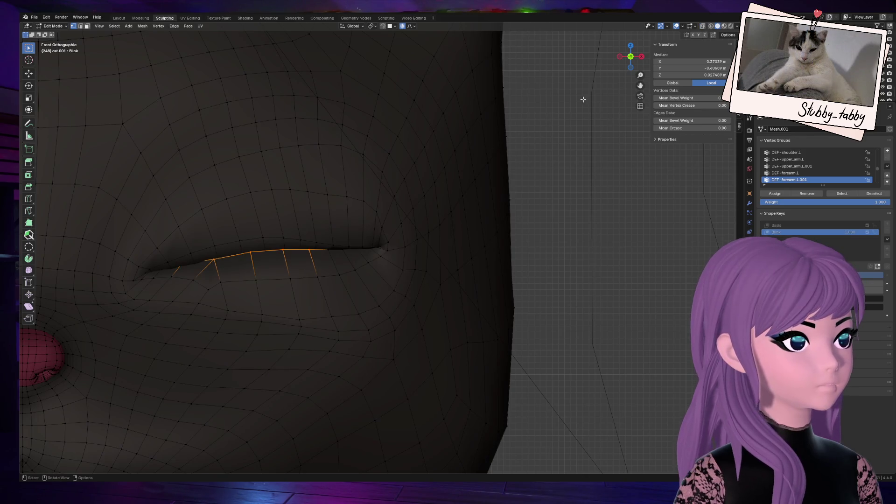
pyautogui.moveTo(630, 56)
pyautogui.mouseDown()
pyautogui.moveTo(602, 63)
pyautogui.moveTo(544, 156)
pyautogui.mouseUp()
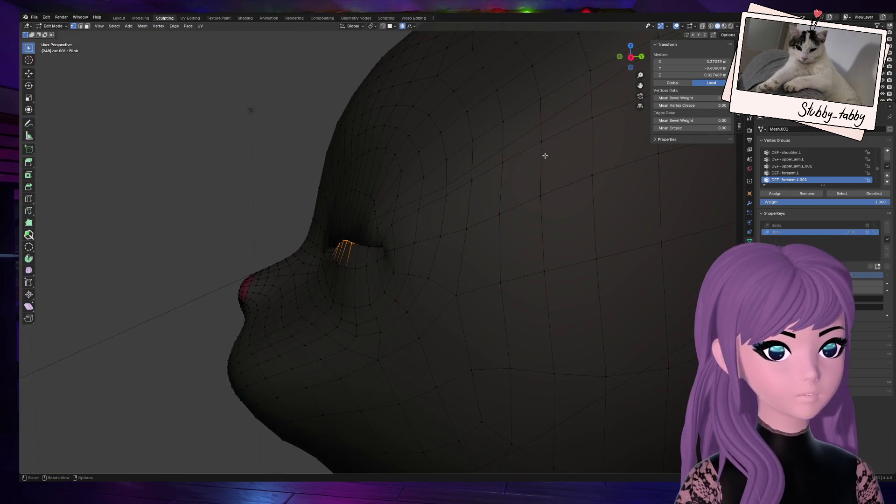
# - Move the selected Blink lid edges twice with proportional falloff to settle the middle of the lid
pyautogui.press('g')
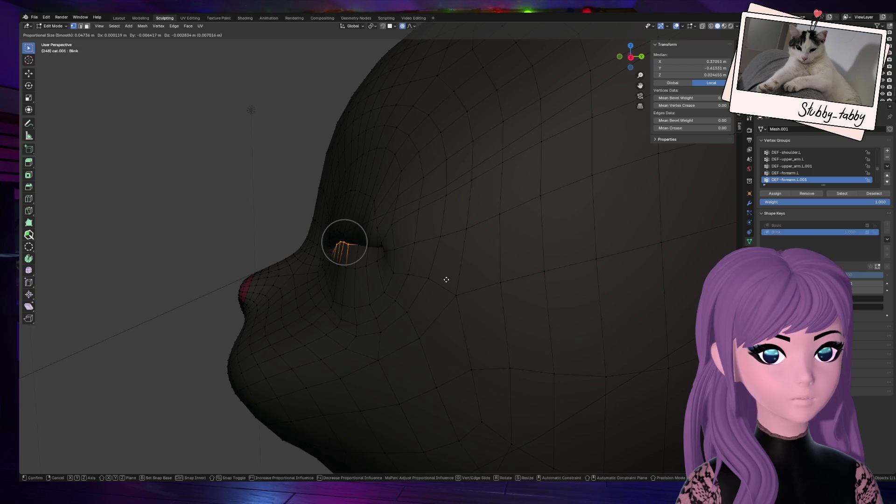
pyautogui.click(445, 275)
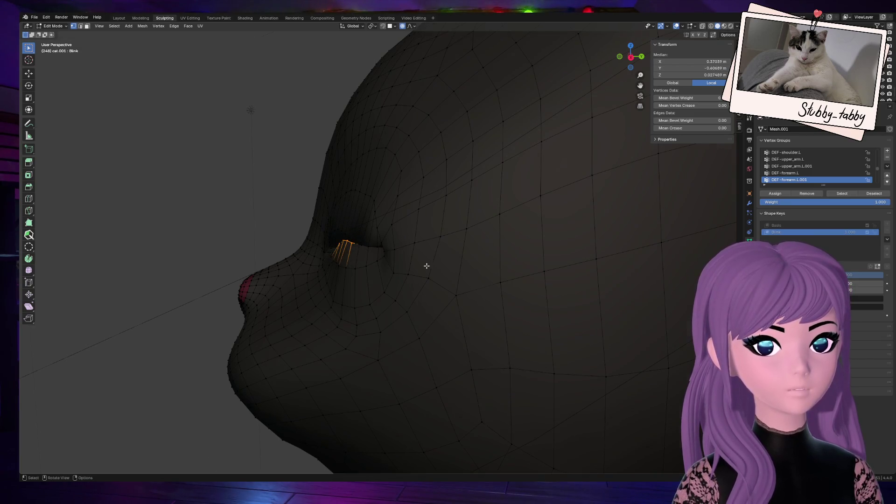
pyautogui.scroll(4, 420, 265)
pyautogui.moveTo(632, 51); pyautogui.dragTo(602, 84)
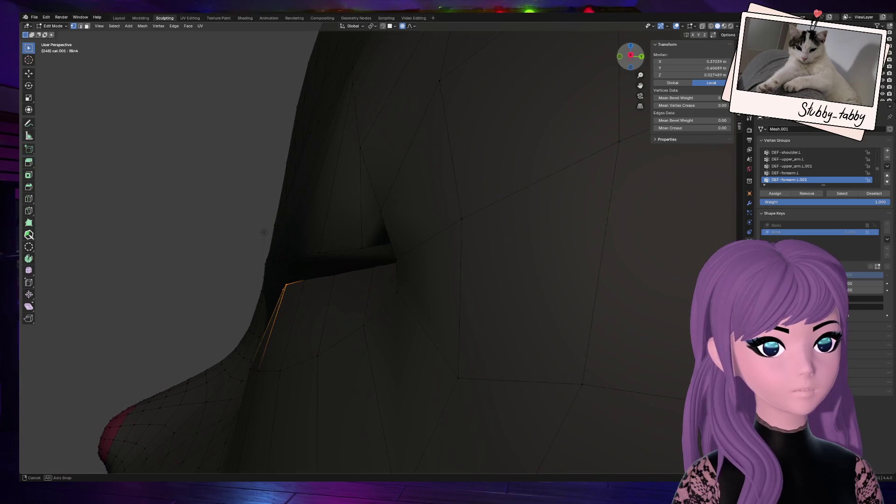
pyautogui.press('g')
pyautogui.click(469, 242)
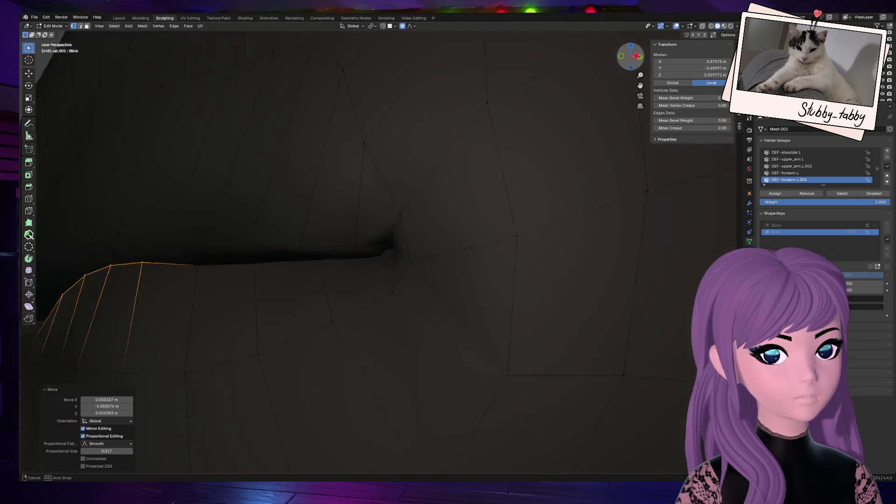
# - Deselect the edges, pick a single lid-crease vertex and enable X-ray to see the eyeball behind it
pyautogui.moveTo(665, 64); pyautogui.dragTo(235, 295, button='middle')
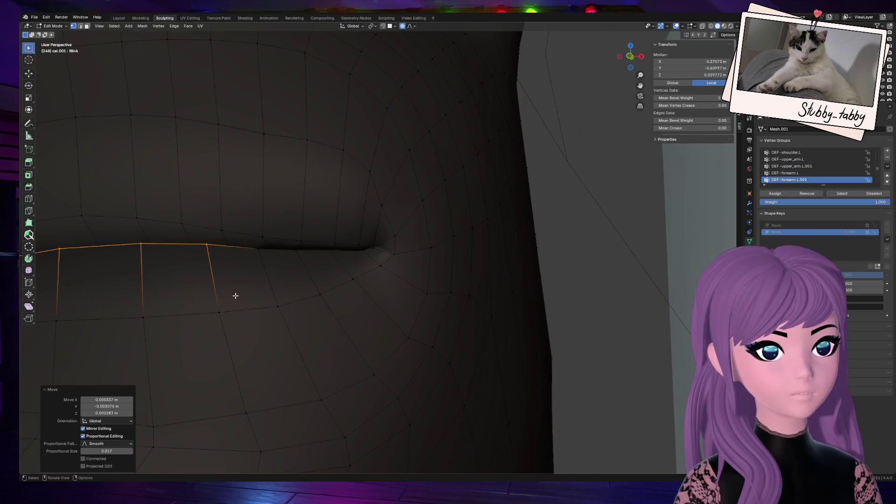
pyautogui.scroll(-2, 235, 296)
pyautogui.scroll(-1, 266, 287)
pyautogui.click(558, 191)
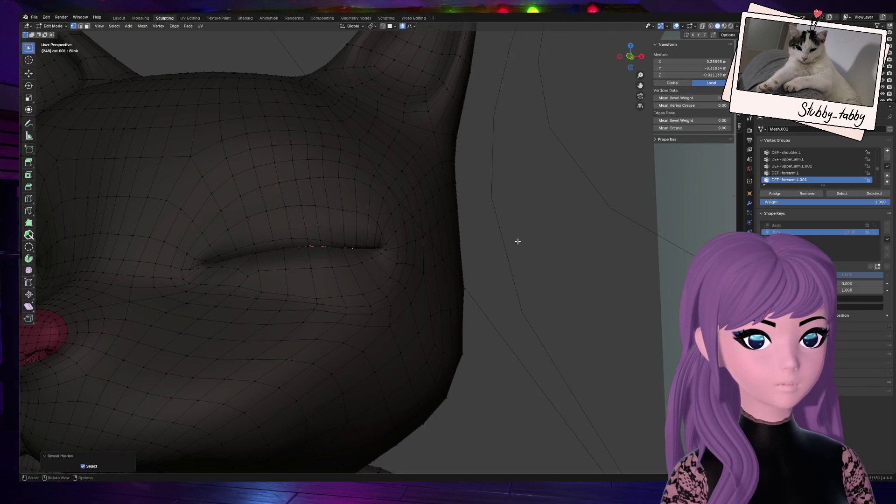
pyautogui.scroll(2, 335, 268)
pyautogui.click(306, 247)
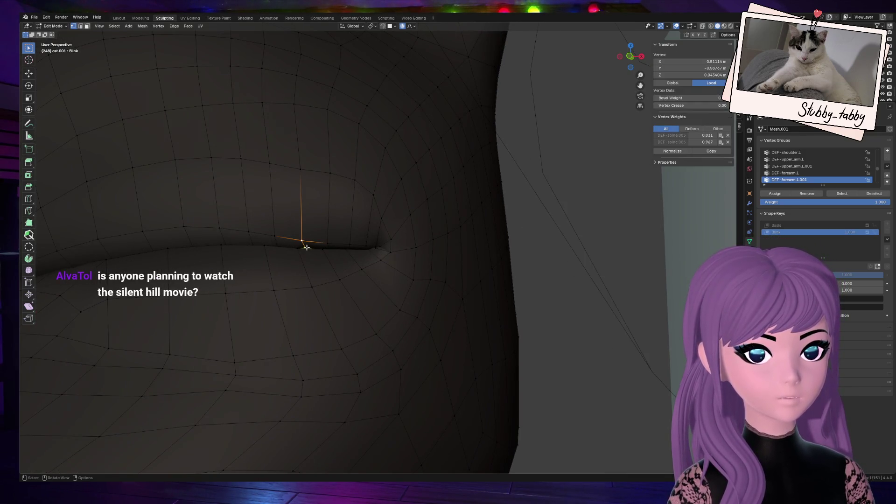
pyautogui.scroll(2, 338, 258)
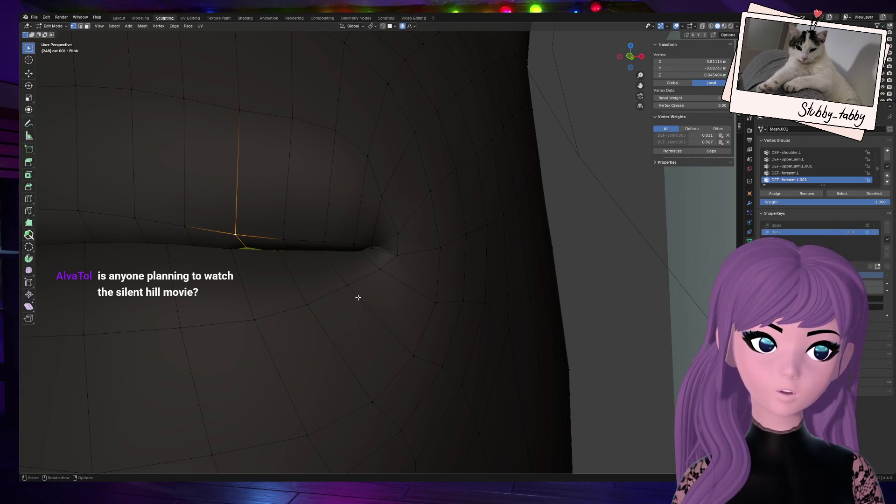
pyautogui.click(702, 26)
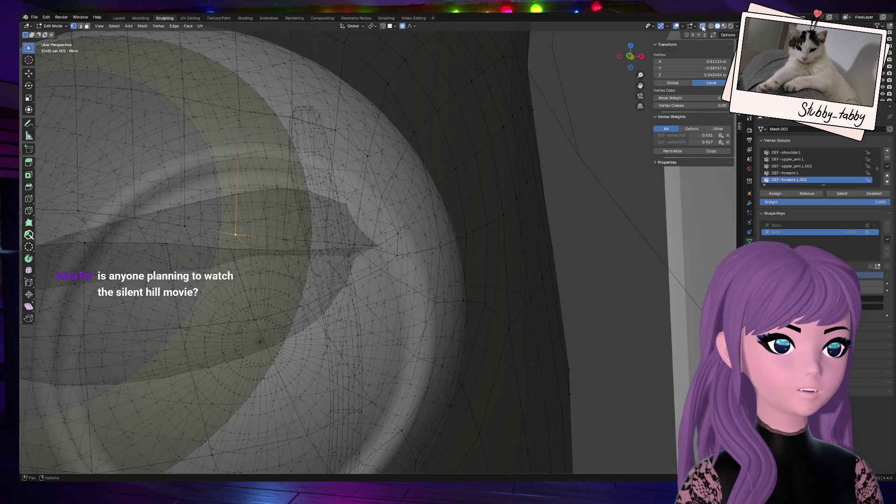
# - Frame the lid vertex, turn X-ray back off and view the crease from another angle
pyautogui.moveTo(514, 121)
pyautogui.mouseDown(button='middle')
pyautogui.moveTo(490, 175)
pyautogui.moveTo(619, 90)
pyautogui.mouseUp(button='middle')
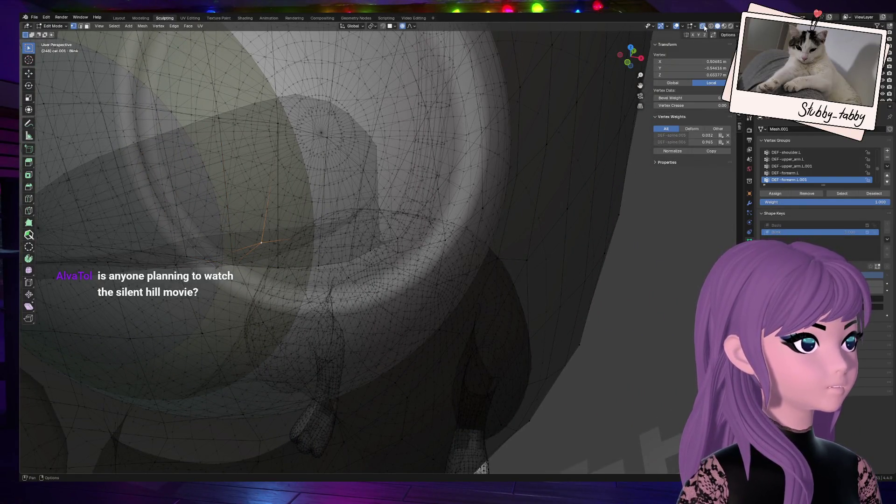
pyautogui.hotkey('alt', 'z')
pyautogui.press('KP_Decimal')
pyautogui.moveTo(603, 99); pyautogui.dragTo(402, 288, button='middle')
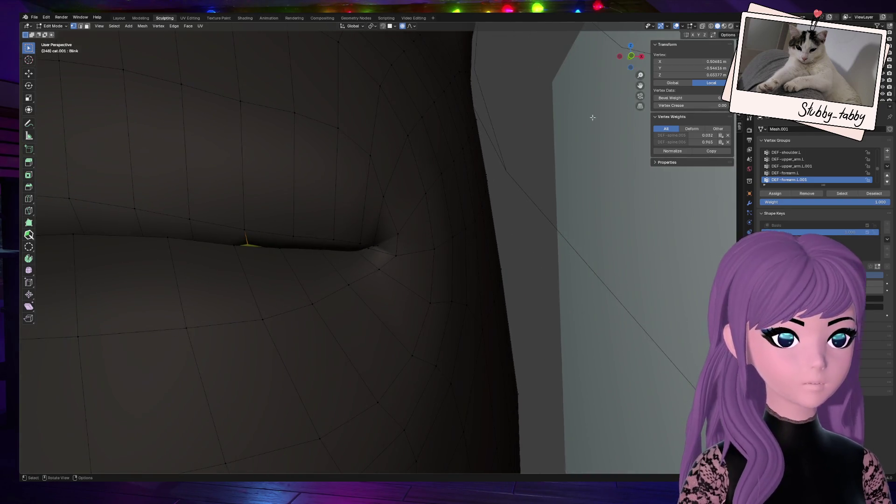
# - Move two lid-crease vertices with smooth proportional falloff to soften the corner crease
pyautogui.press('g')
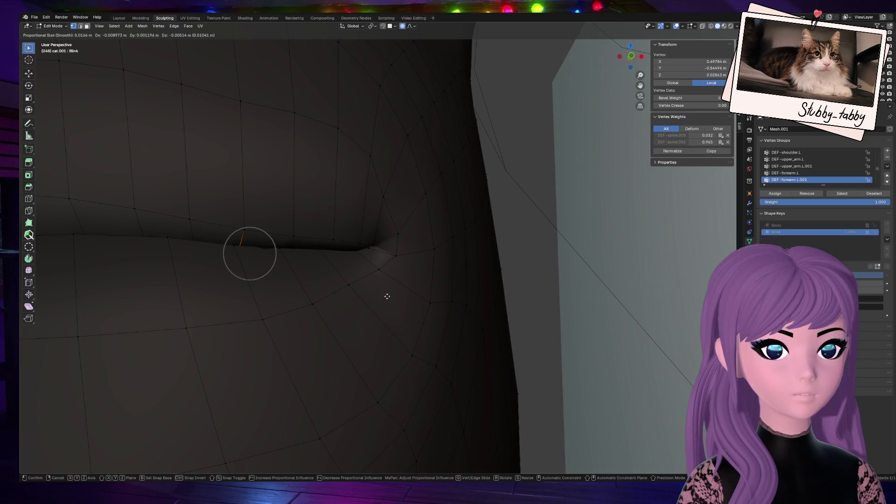
pyautogui.click(386, 297)
pyautogui.moveTo(635, 58); pyautogui.dragTo(326, 248, button='middle')
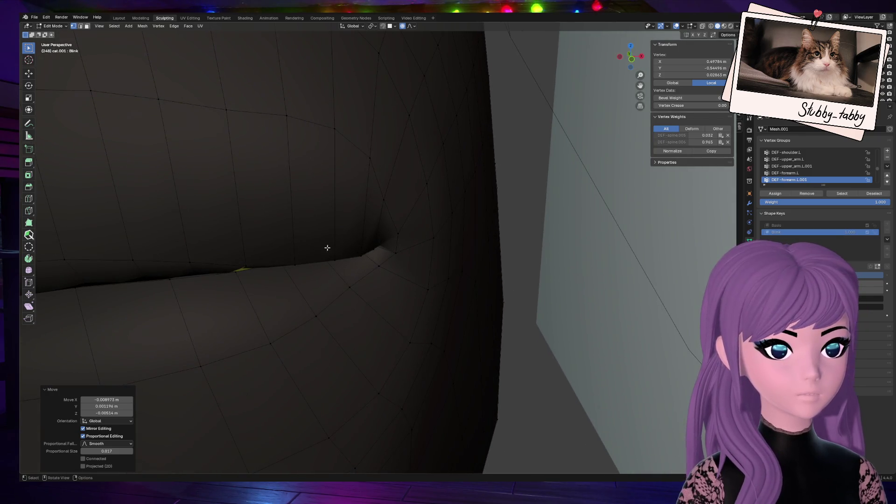
pyautogui.press('g')
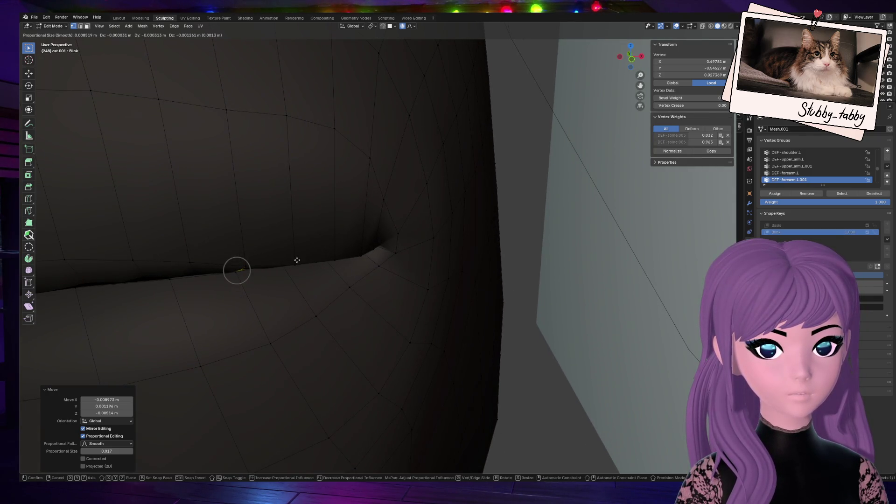
pyautogui.scroll(8, 297, 260)
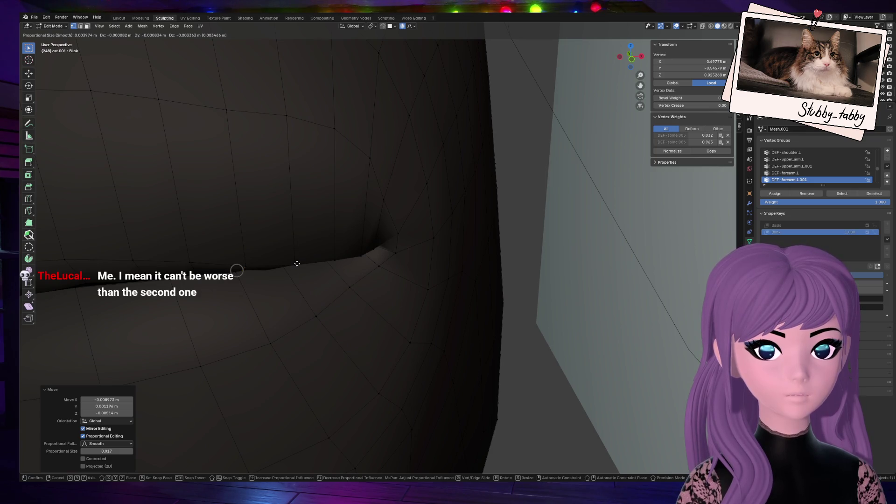
pyautogui.click(297, 263)
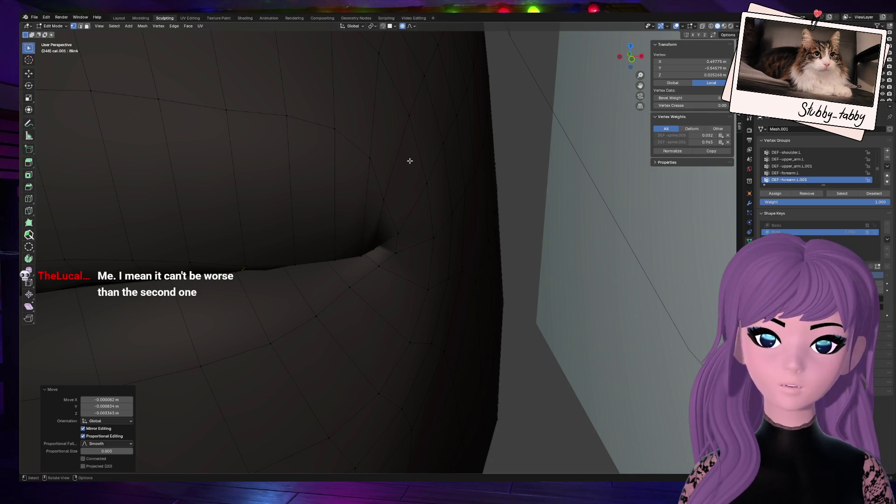
# - Check the eye corner from the front, try moving a corner vertex and cancel, then clear the selection
pyautogui.moveTo(420, 187)
pyautogui.mouseDown(button='middle')
pyautogui.moveTo(368, 248)
pyautogui.moveTo(197, 225)
pyautogui.mouseUp(button='middle')
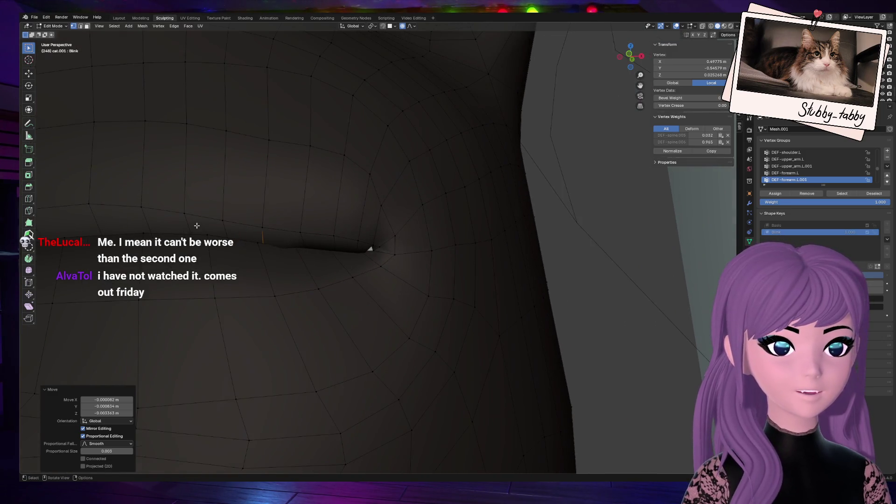
pyautogui.click(629, 58)
pyautogui.moveTo(630, 57); pyautogui.dragTo(602, 78)
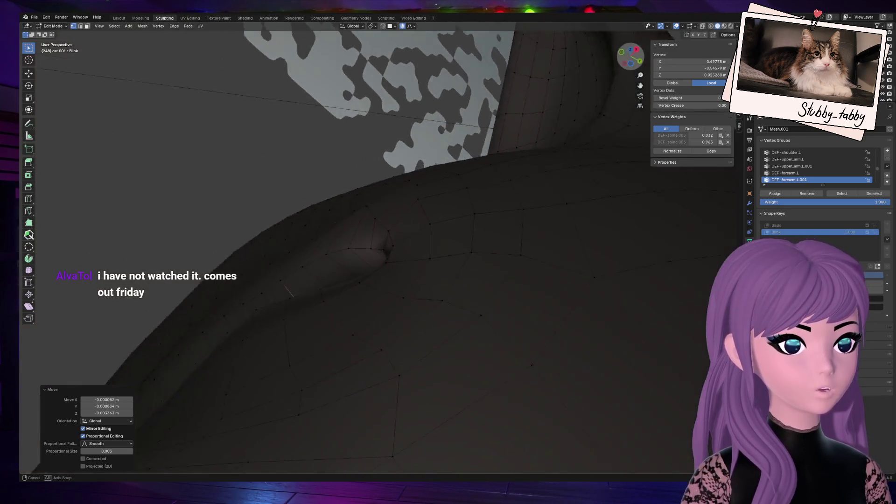
pyautogui.moveTo(392, 210); pyautogui.dragTo(428, 174, button='middle')
pyautogui.click(394, 249)
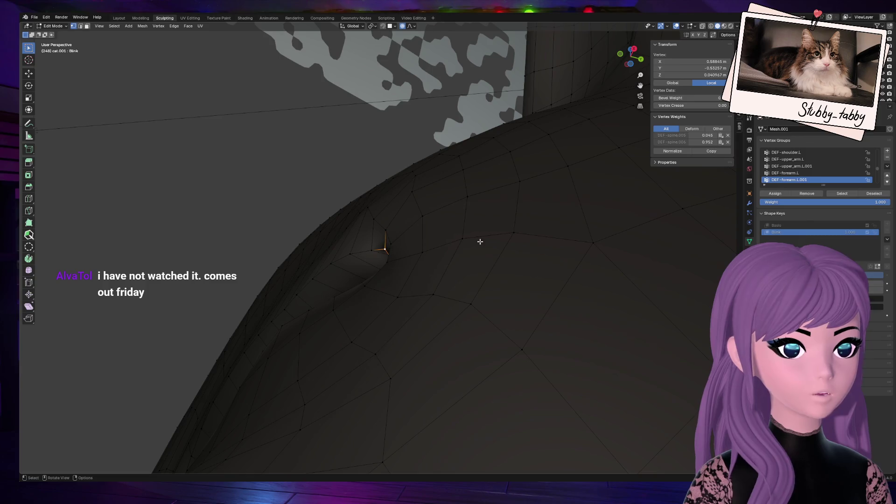
pyautogui.moveTo(651, 56); pyautogui.dragTo(516, 272, button='middle')
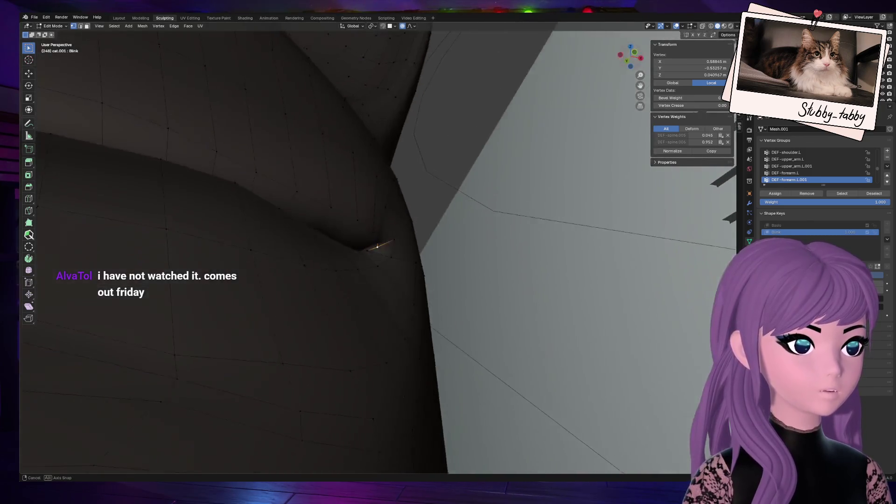
pyautogui.press('g')
pyautogui.rightClick(518, 269)
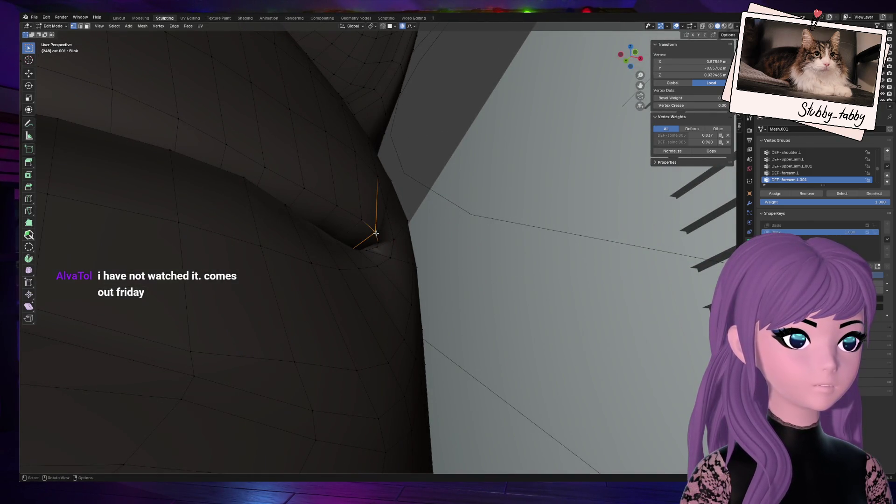
pyautogui.moveTo(551, 45); pyautogui.dragTo(551, 44)
pyautogui.moveTo(551, 45)
pyautogui.mouseDown(button='middle')
pyautogui.moveTo(420, 210)
pyautogui.moveTo(441, 207)
pyautogui.mouseUp(button='middle')
pyautogui.scroll(-3, 441, 207)
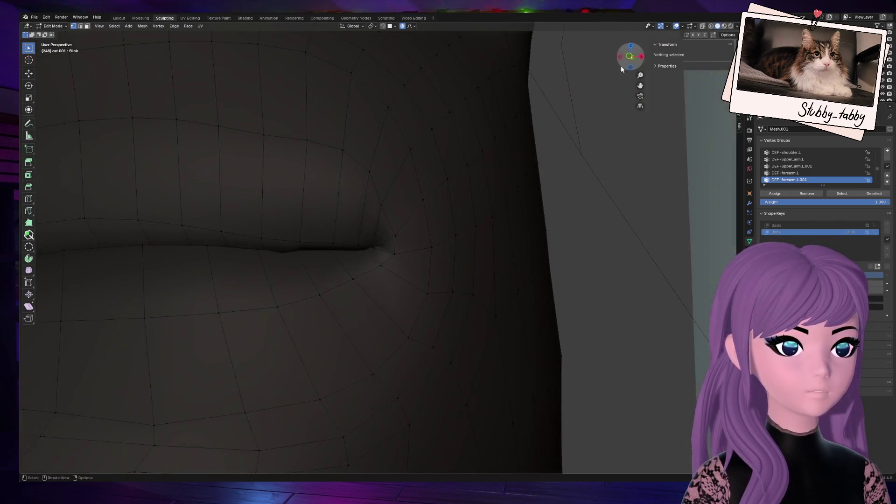
pyautogui.scroll(-3, 441, 207)
pyautogui.scroll(-5, 454, 199)
# - Return to a front view of the head and leave mesh editing for Object Mode
pyautogui.click(629, 59)
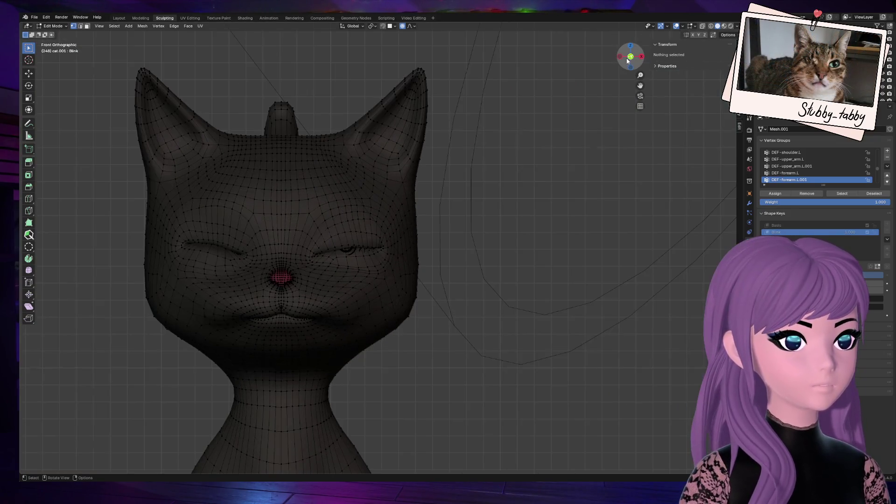
pyautogui.scroll(3, 360, 325)
pyautogui.scroll(-3, 375, 324)
pyautogui.scroll(1, 406, 300)
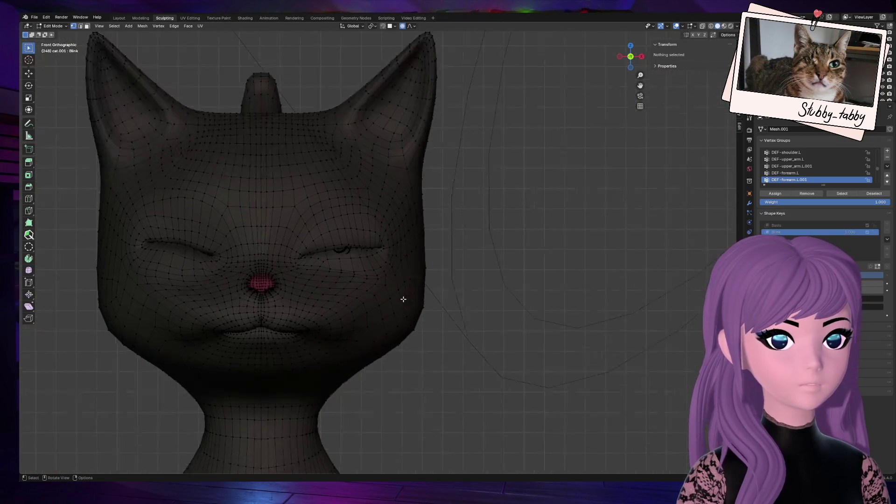
pyautogui.scroll(3, 317, 250)
pyautogui.press('Tab')
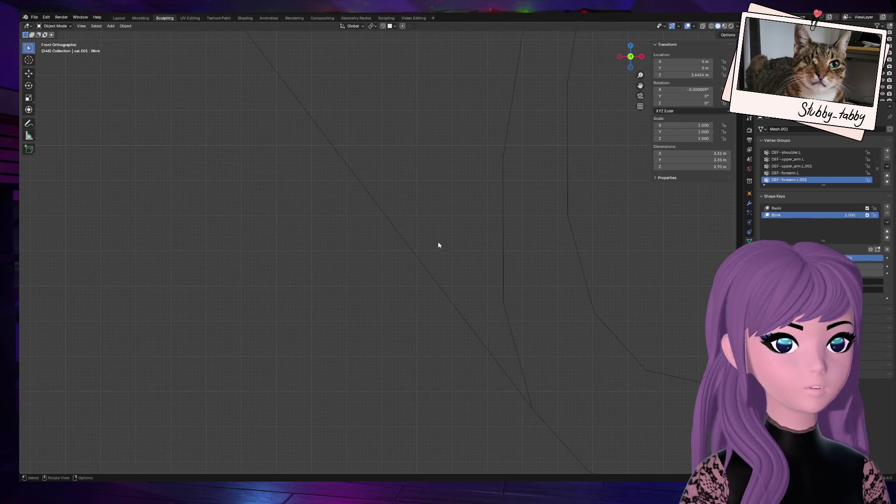
pyautogui.scroll(-3, 490, 271)
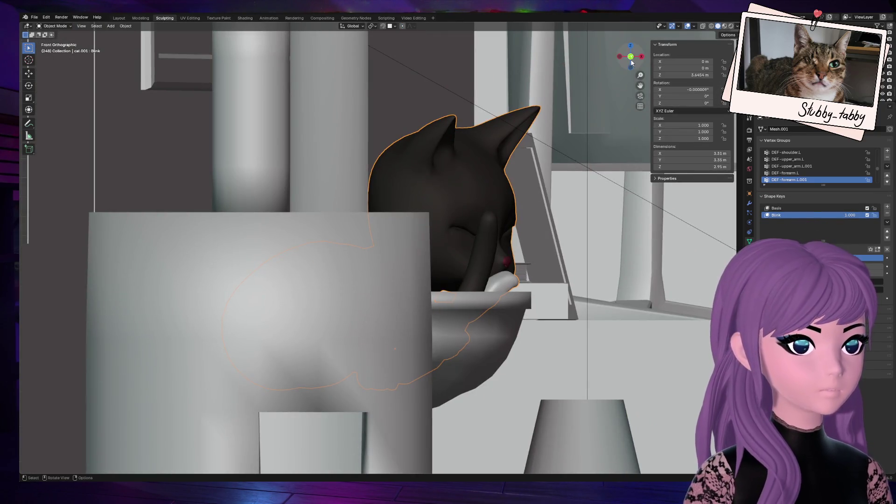
# - Drag Blink down to about 0.06 to open the eye, back up to 1.000 to close it, then re-enter Edit Mode
pyautogui.moveTo(631, 62); pyautogui.dragTo(629, 67)
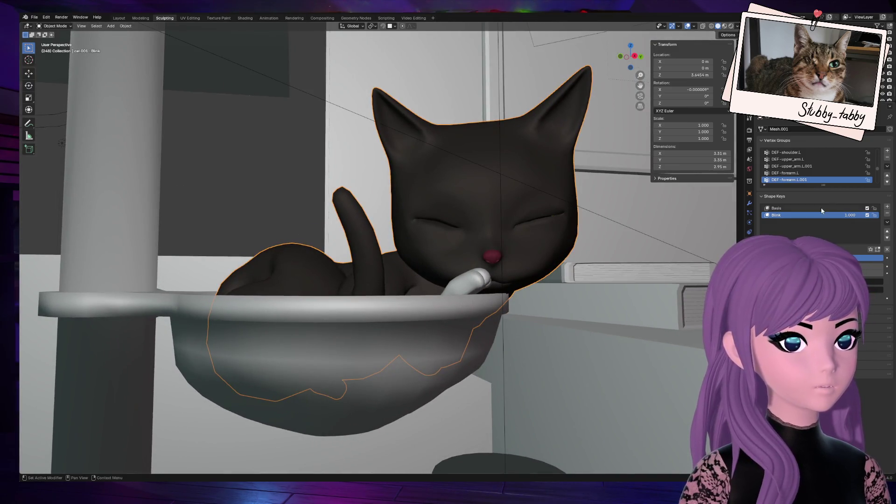
pyautogui.moveTo(855, 216)
pyautogui.mouseDown()
pyautogui.moveTo(812, 216)
pyautogui.moveTo(855, 215)
pyautogui.mouseUp()
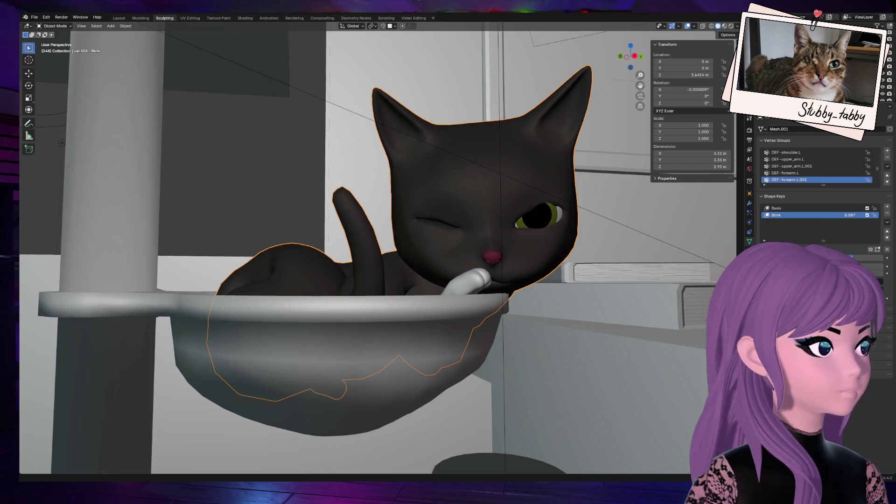
pyautogui.scroll(5, 600, 215)
pyautogui.scroll(-3, 631, 229)
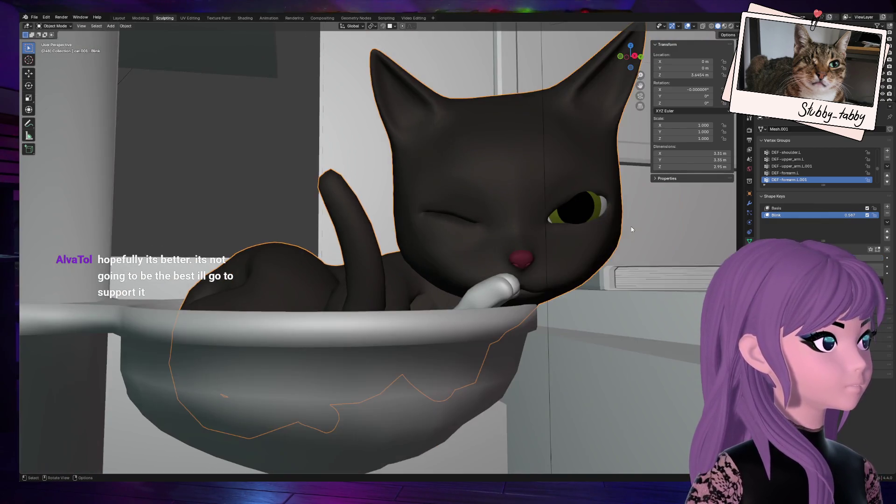
pyautogui.scroll(-3, 621, 76)
pyautogui.moveTo(620, 77); pyautogui.dragTo(620, 78, button='middle')
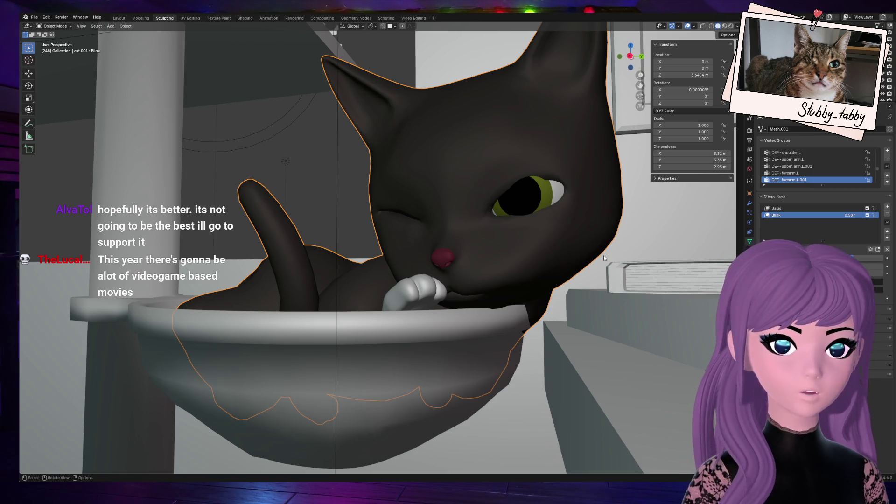
pyautogui.moveTo(847, 216); pyautogui.dragTo(876, 216)
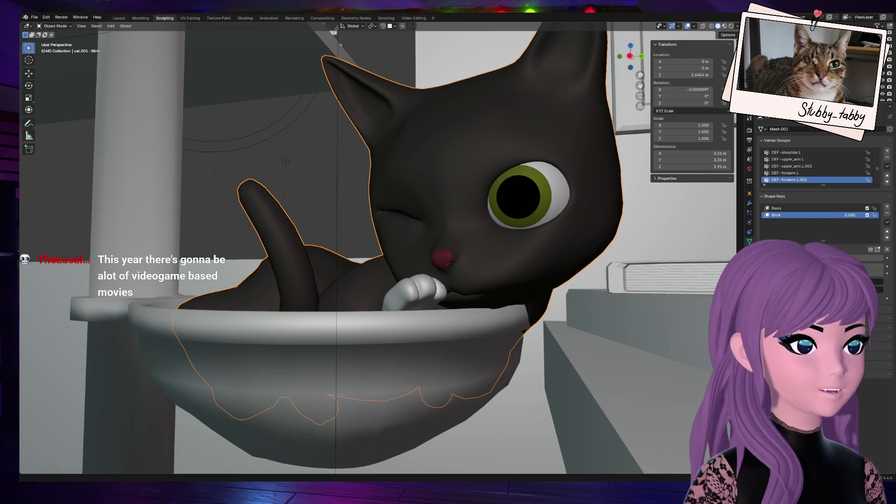
pyautogui.press('Tab')
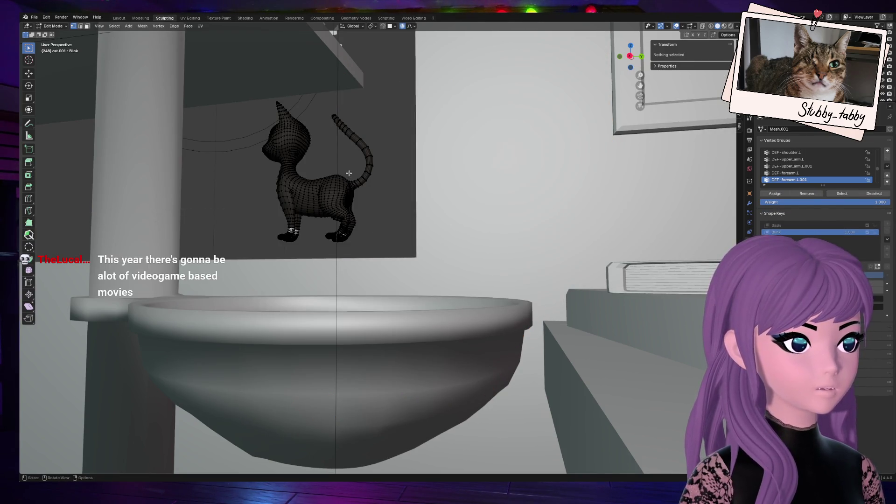
# - Select and frame the eyelid faces to inspect them, deselect, and return to Object Mode framed on the cat
pyautogui.press('l')
pyautogui.press('KP_Decimal')
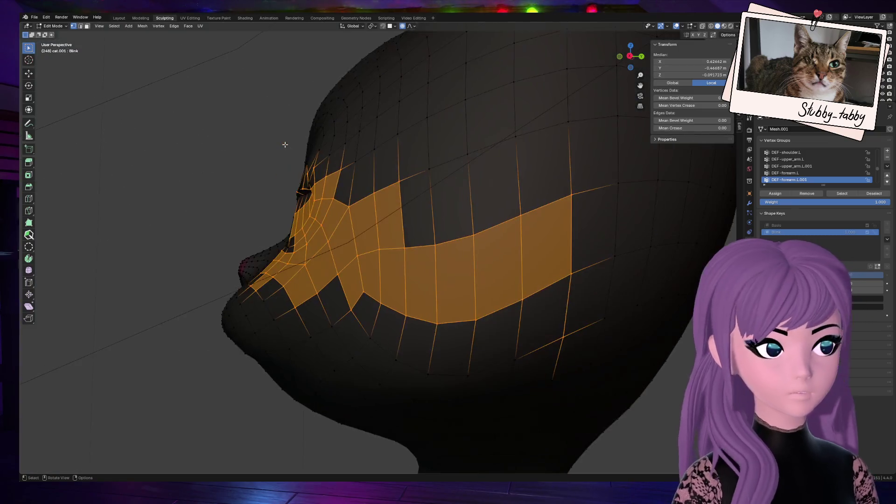
pyautogui.moveTo(623, 60); pyautogui.dragTo(505, 168)
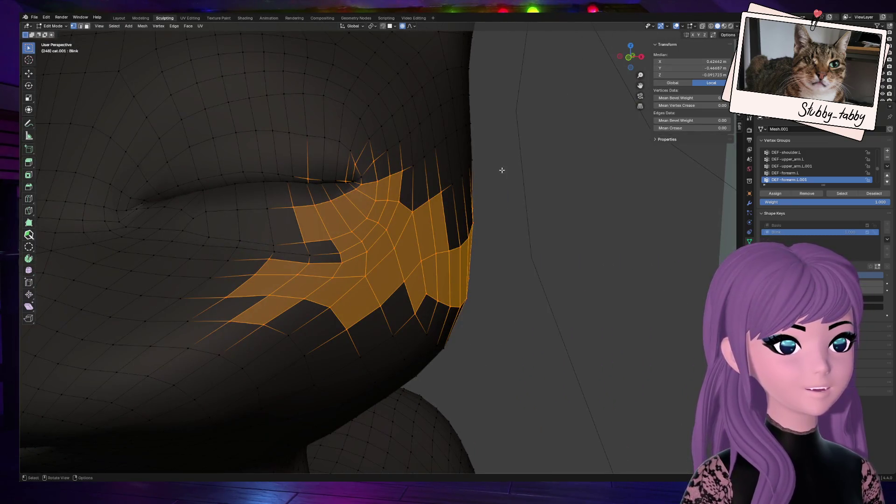
pyautogui.hotkey('alt', 'a')
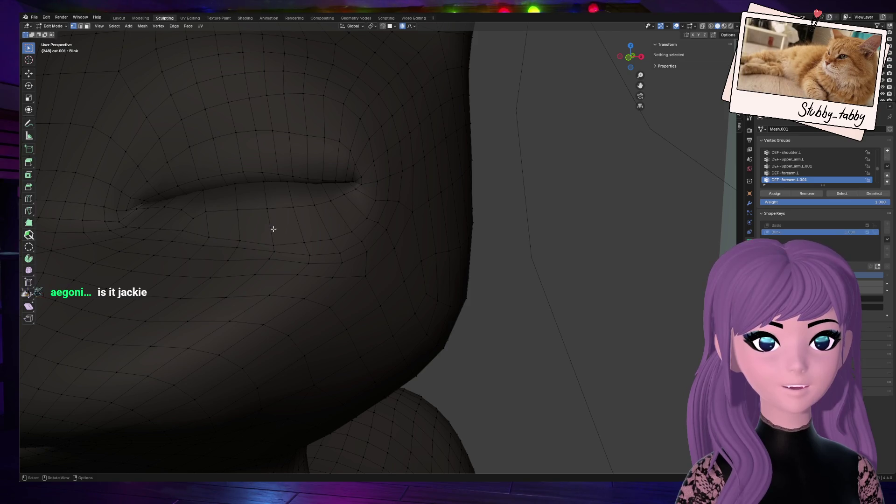
pyautogui.scroll(-4, 273, 227)
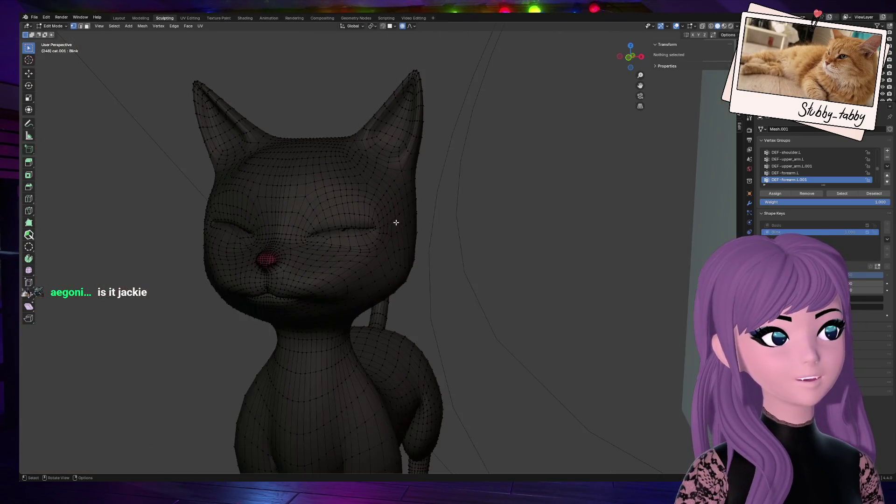
pyautogui.scroll(-2, 396, 220)
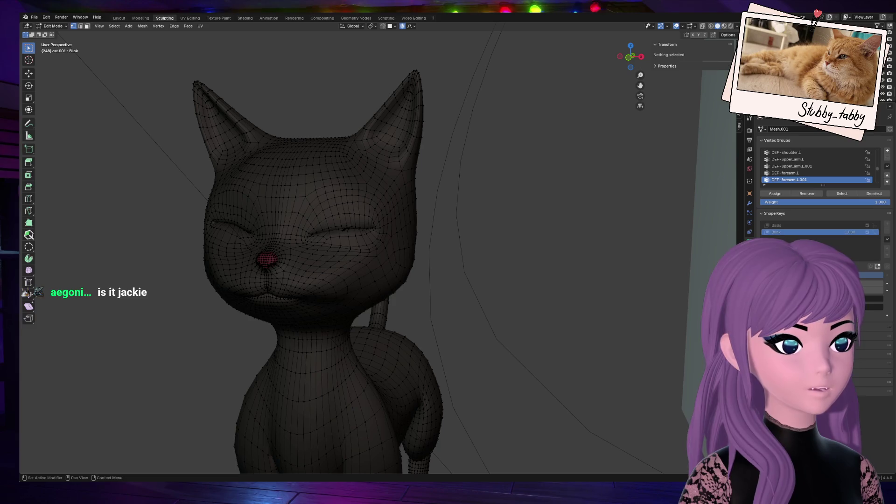
pyautogui.press('Tab')
pyautogui.press('KP_Decimal')
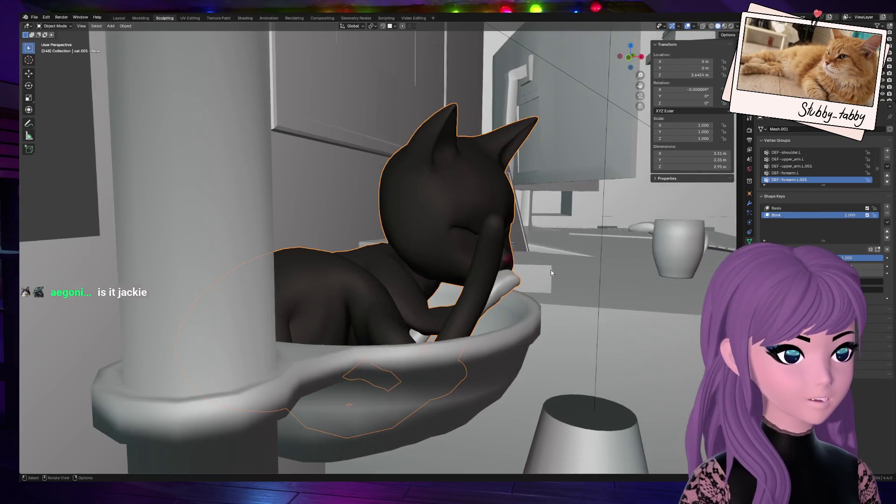
# - From a front view, lower the Blink value from 1.000 to 0.175 and look over the mostly open eye
pyautogui.moveTo(551, 270); pyautogui.dragTo(632, 82, button='middle')
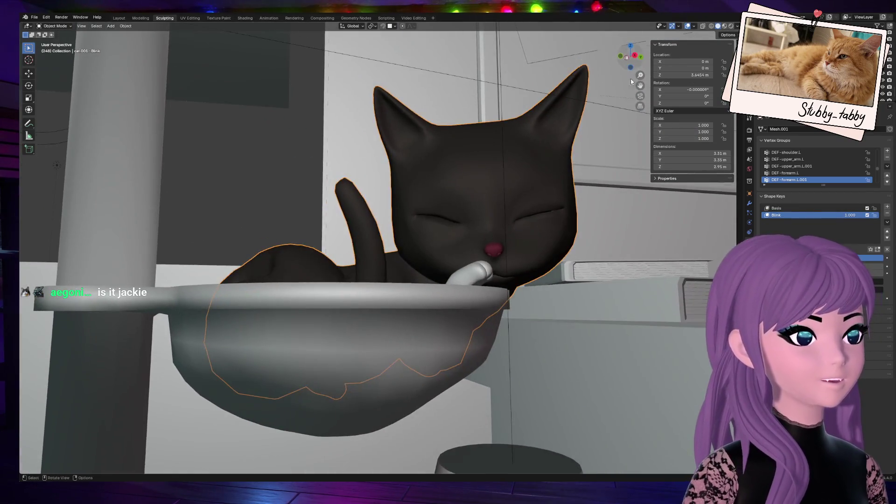
pyautogui.moveTo(850, 215); pyautogui.dragTo(812, 215)
pyautogui.moveTo(574, 252); pyautogui.dragTo(597, 234, button='middle')
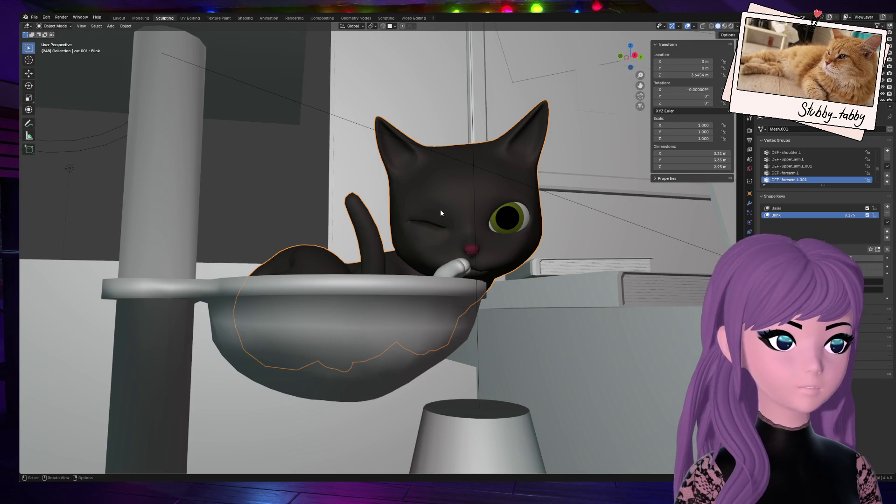
pyautogui.scroll(2, 453, 223)
pyautogui.scroll(1, 453, 227)
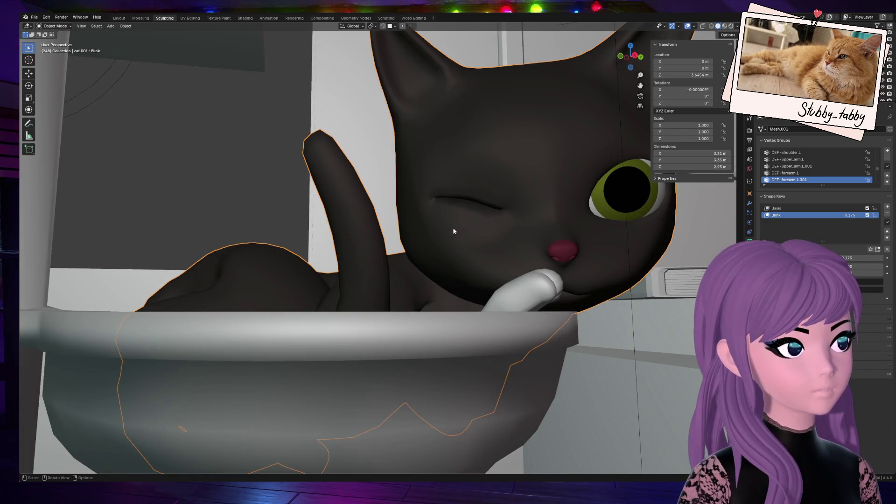
pyautogui.moveTo(463, 219)
pyautogui.mouseDown(button='middle')
pyautogui.moveTo(392, 231)
pyautogui.moveTo(483, 288)
pyautogui.mouseUp(button='middle')
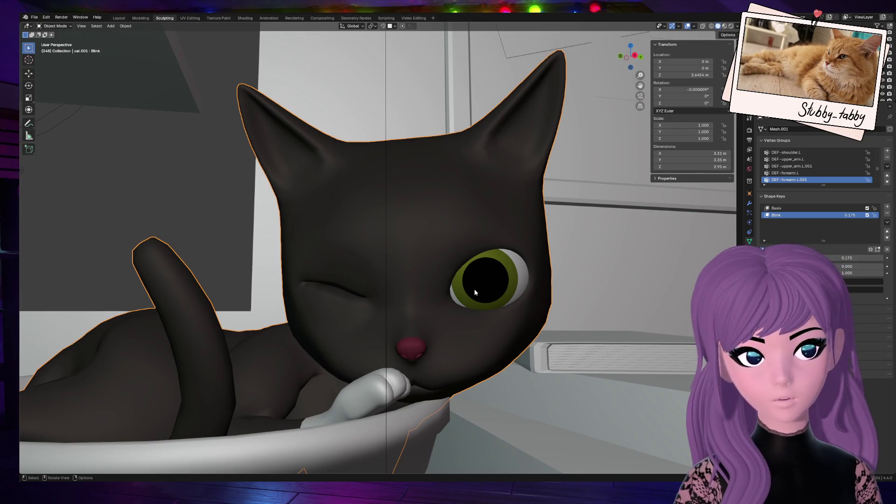
pyautogui.scroll(1, 474, 286)
pyautogui.scroll(3, 515, 255)
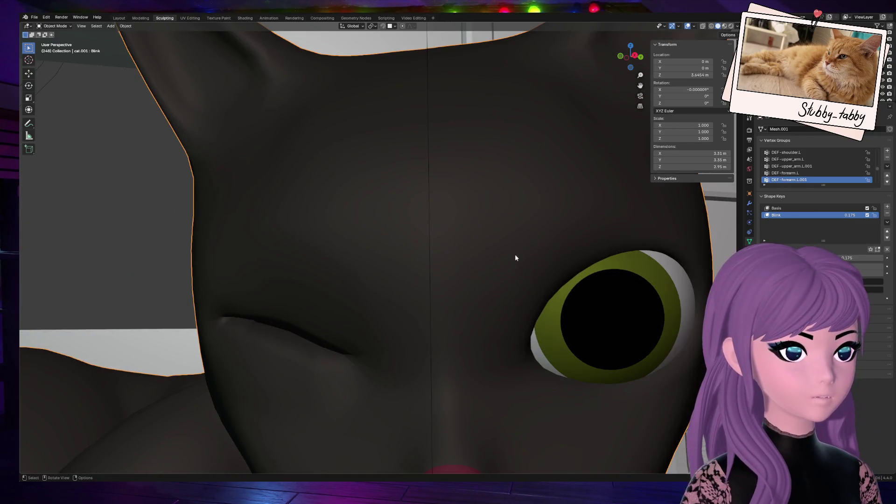
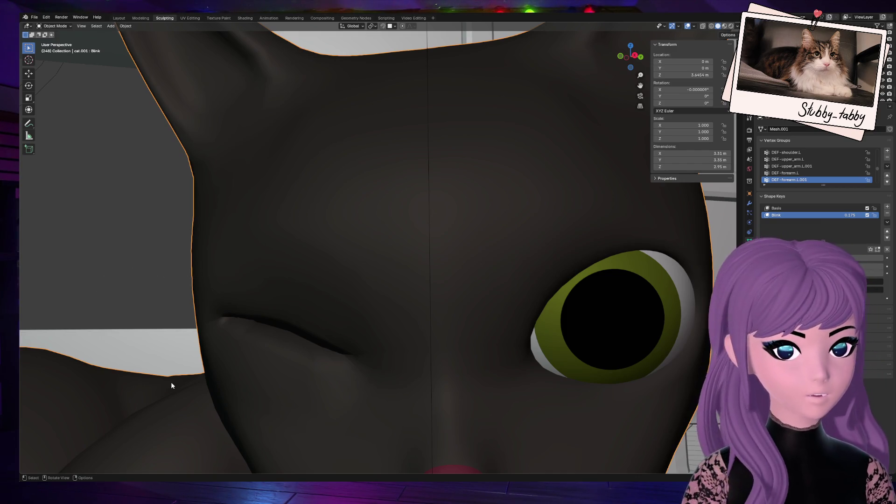
# - Enter Sculpt Mode and raise the Blink shape key to about 0.65, partly closing the eye
pyautogui.click(54, 25)
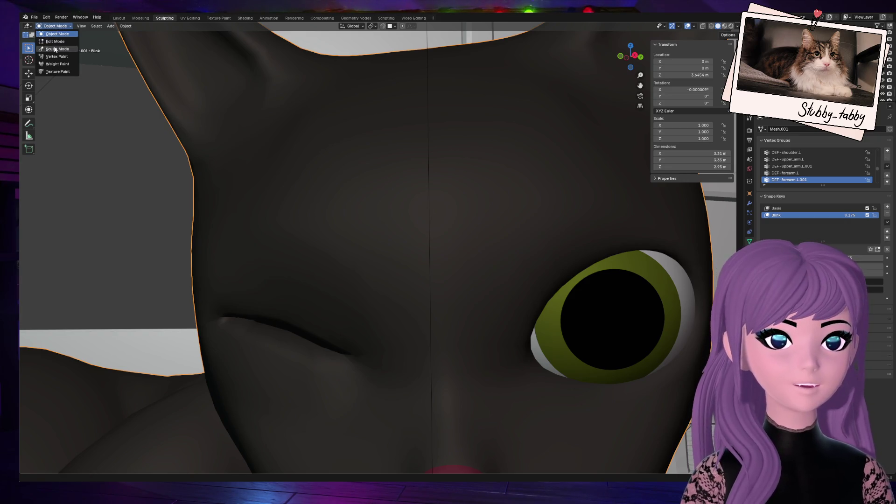
pyautogui.click(54, 48)
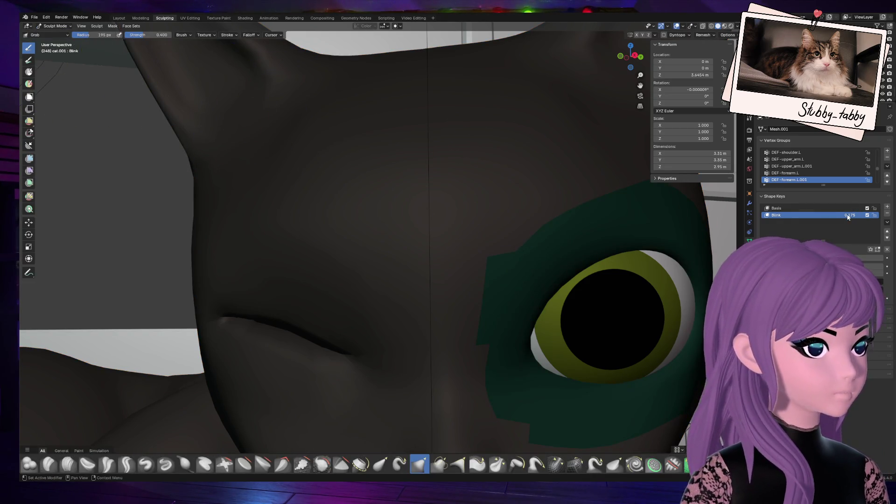
pyautogui.moveTo(847, 216); pyautogui.dragTo(875, 216)
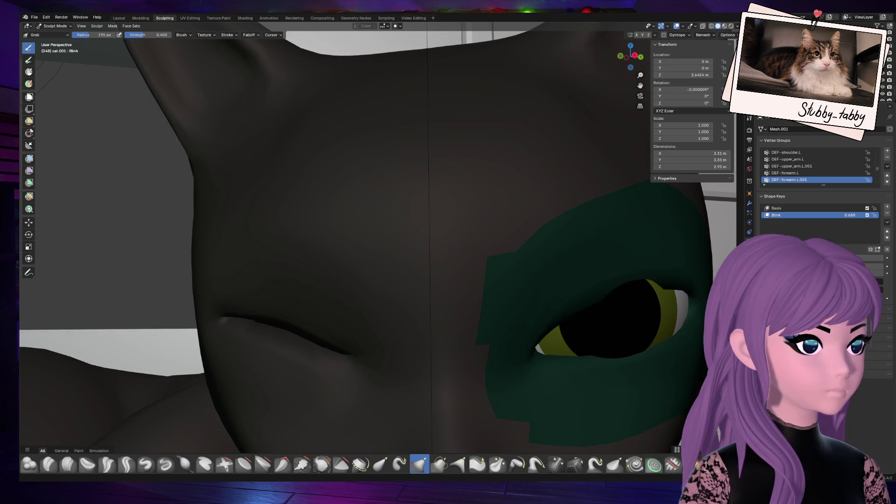
pyautogui.moveTo(630, 56); pyautogui.dragTo(590, 70)
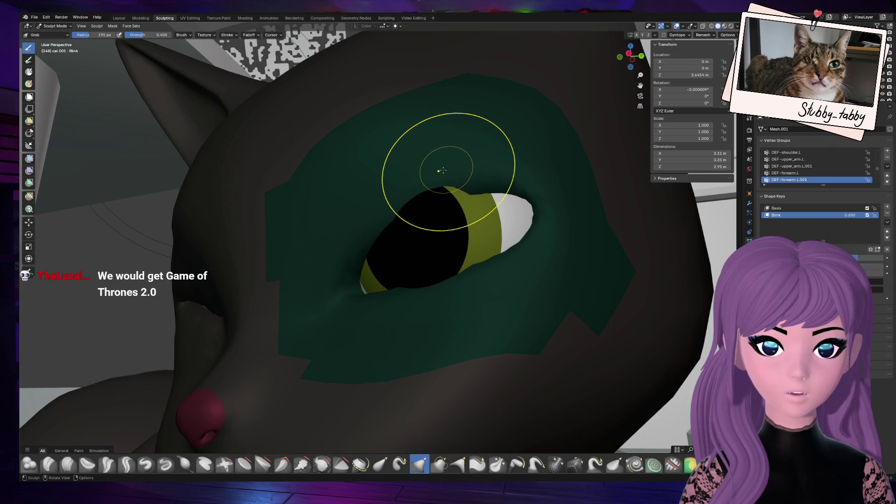
pyautogui.click(44, 28)
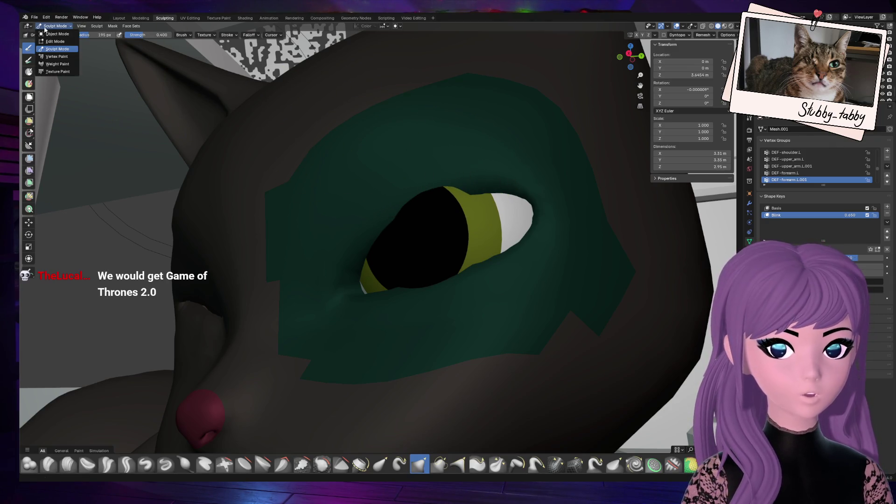
# - Enter Edit Mode and make the mesh see-through with X-ray to reveal the eyeball
pyautogui.click(55, 41)
pyautogui.moveTo(351, 245)
pyautogui.mouseDown(button='middle')
pyautogui.moveTo(420, 232)
pyautogui.moveTo(302, 222)
pyautogui.mouseUp(button='middle')
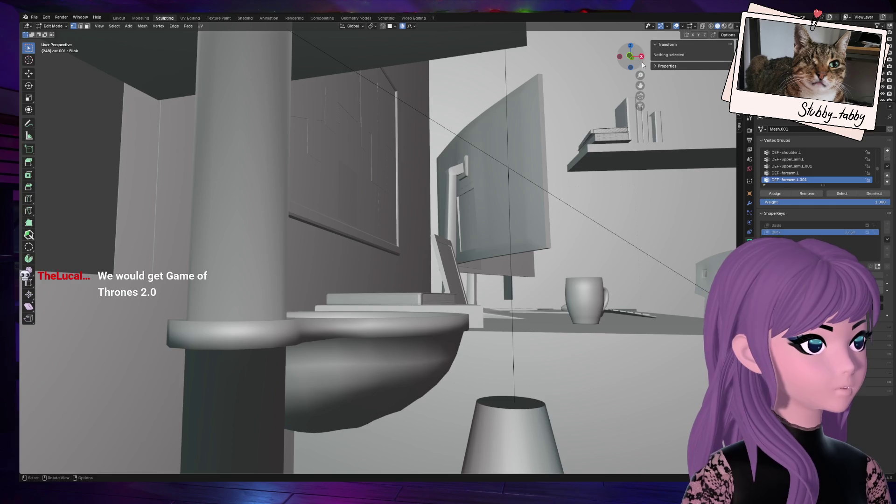
pyautogui.moveTo(640, 85); pyautogui.dragTo(404, 292)
pyautogui.scroll(5, 404, 292)
pyautogui.scroll(-3, 403, 292)
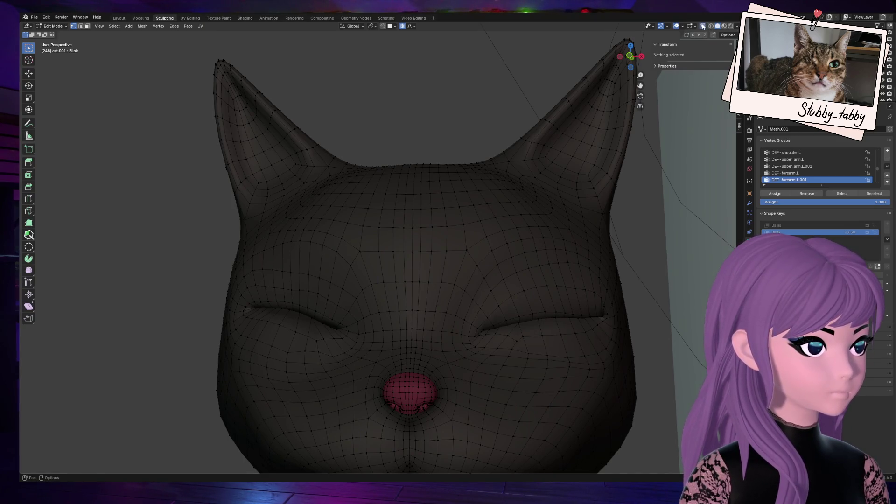
pyautogui.hotkey('alt', 'z')
# - Select the whole eyeball by growing from one vertex and hide it, then view the head from the front
pyautogui.click(539, 312)
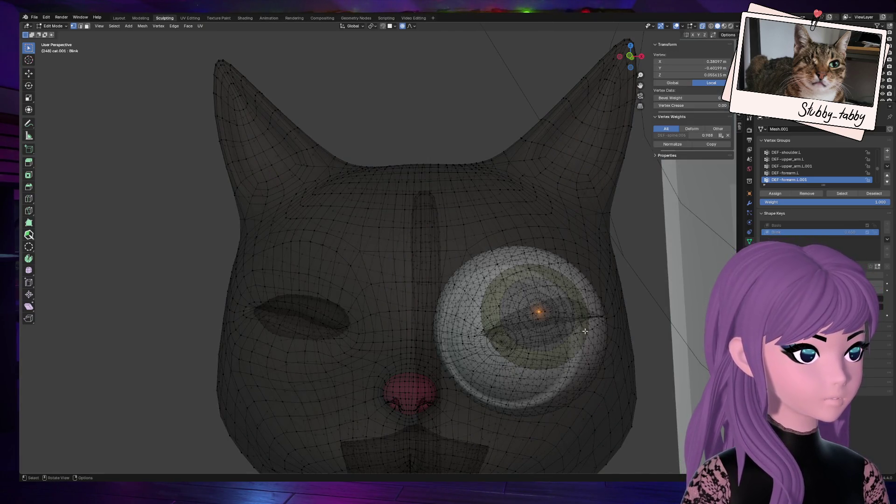
pyautogui.press('ctrl+KP_Add')
pyautogui.press('ctrl+KP_Add')
pyautogui.press('ctrl+KP_Add')
pyautogui.press('ctrl+KP_Add')
pyautogui.press('ctrl+KP_Add')
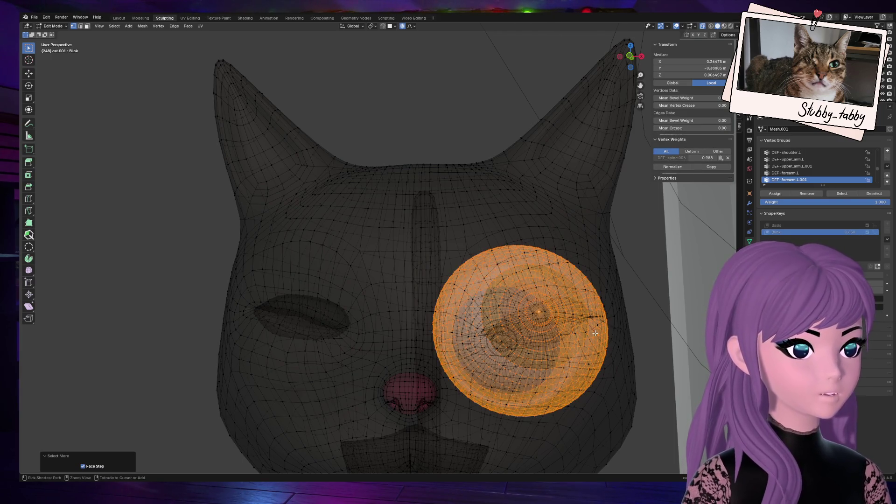
pyautogui.press('ctrl+KP_Add')
pyautogui.press('ctrl+KP_Add')
pyautogui.press('h')
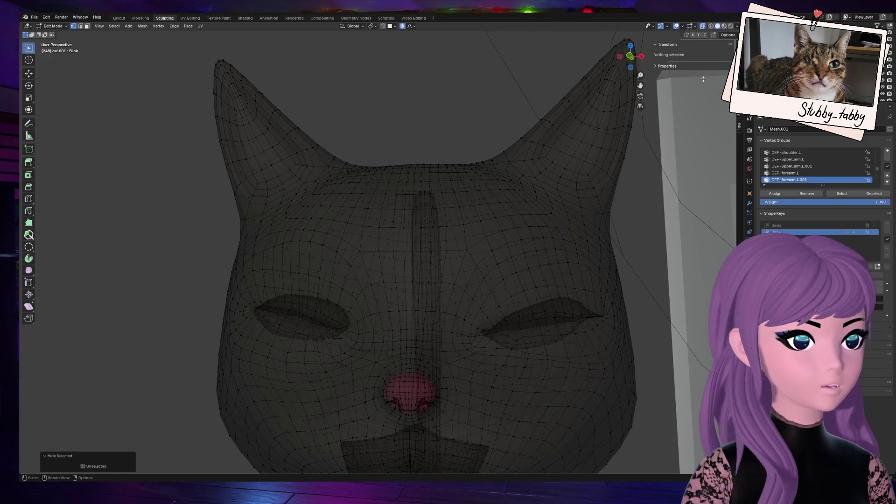
pyautogui.click(630, 56)
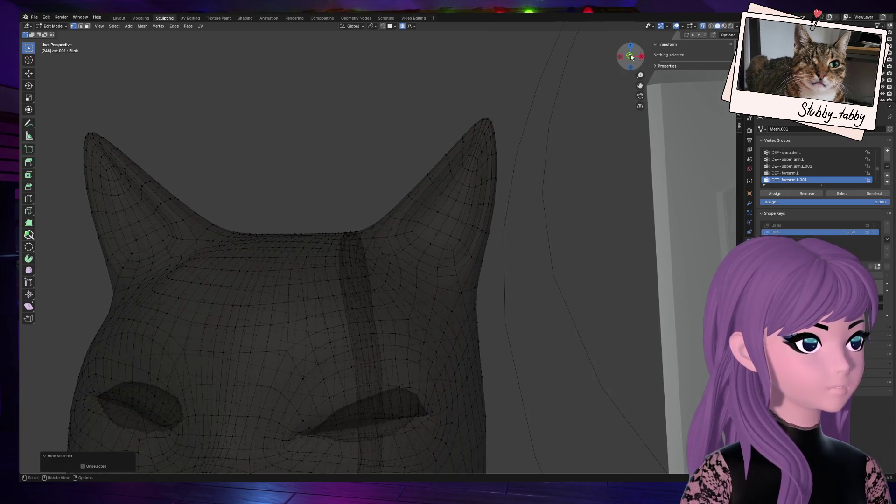
pyautogui.scroll(-5, 629, 60)
pyautogui.scroll(4, 461, 449)
pyautogui.scroll(-2, 554, 293)
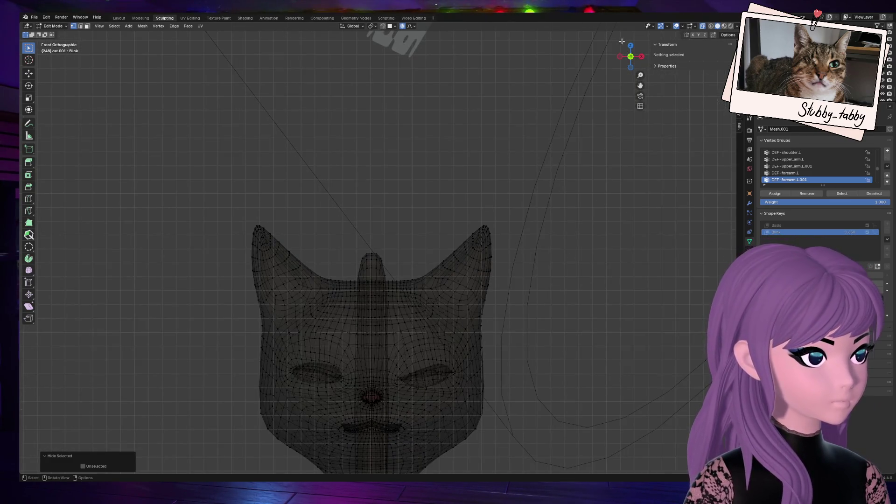
pyautogui.scroll(1, 462, 362)
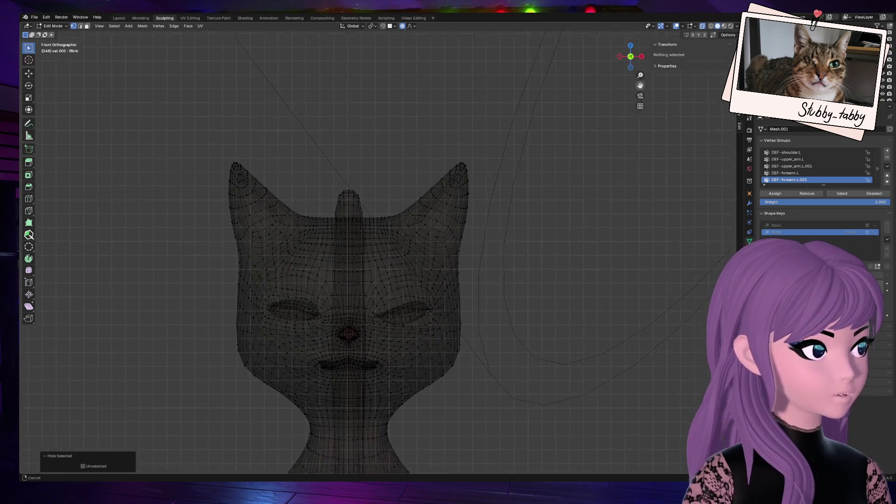
pyautogui.scroll(3, 462, 361)
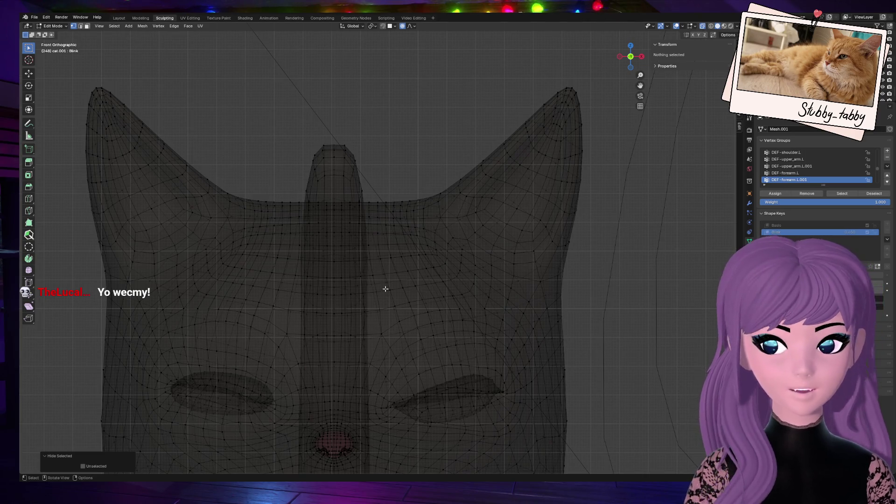
pyautogui.moveTo(630, 56); pyautogui.dragTo(328, 40)
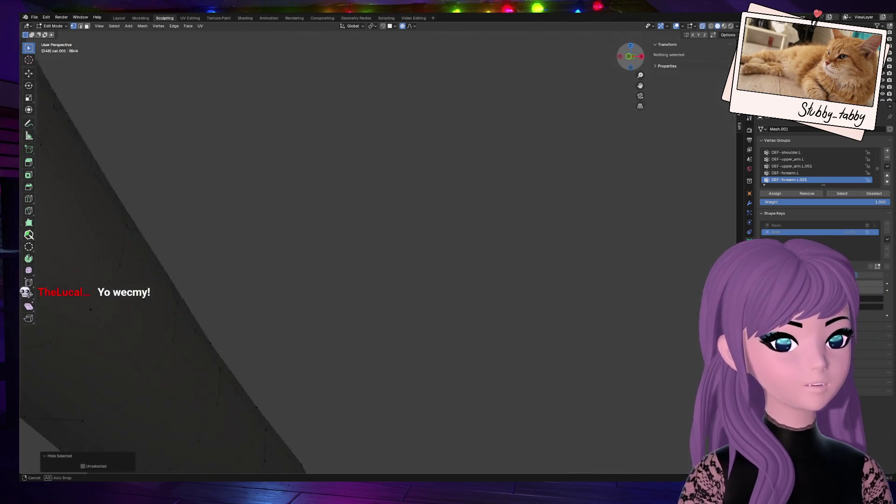
# - Return to Sculpt Mode and turn off X-ray shading around the cat's head
pyautogui.click(53, 26)
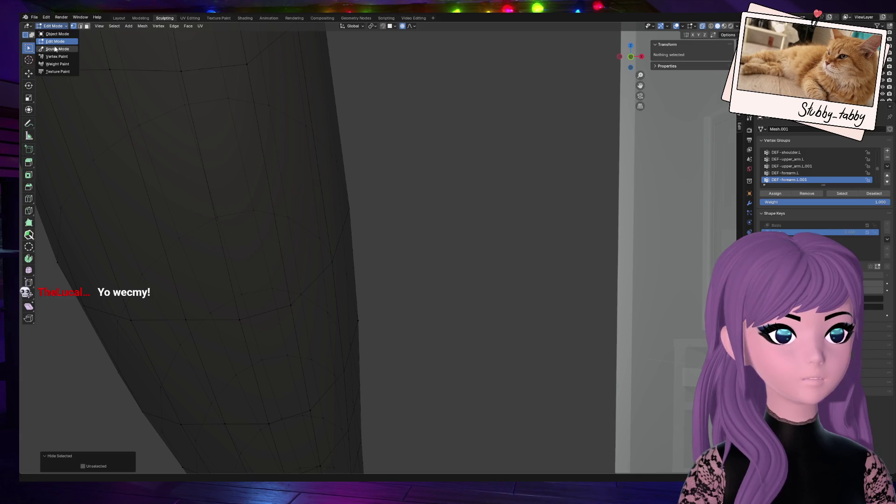
pyautogui.click(56, 49)
pyautogui.scroll(-3, 467, 269)
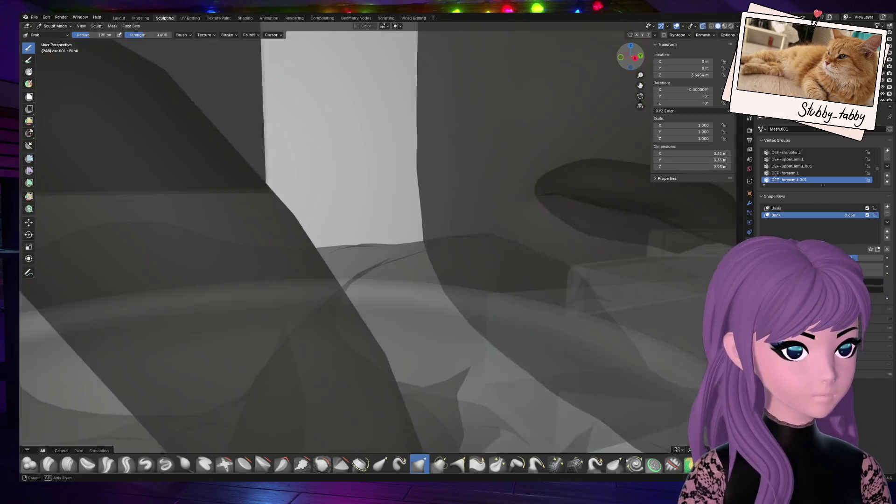
pyautogui.keyDown('shift'); pyautogui.moveTo(618, 75); pyautogui.dragTo(600, 80, button='middle'); pyautogui.keyUp('shift')
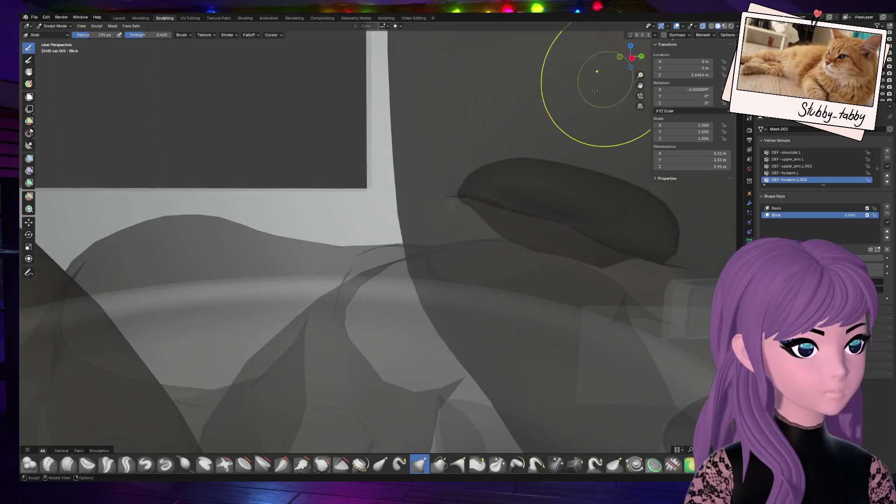
pyautogui.hotkey('alt', 'z')
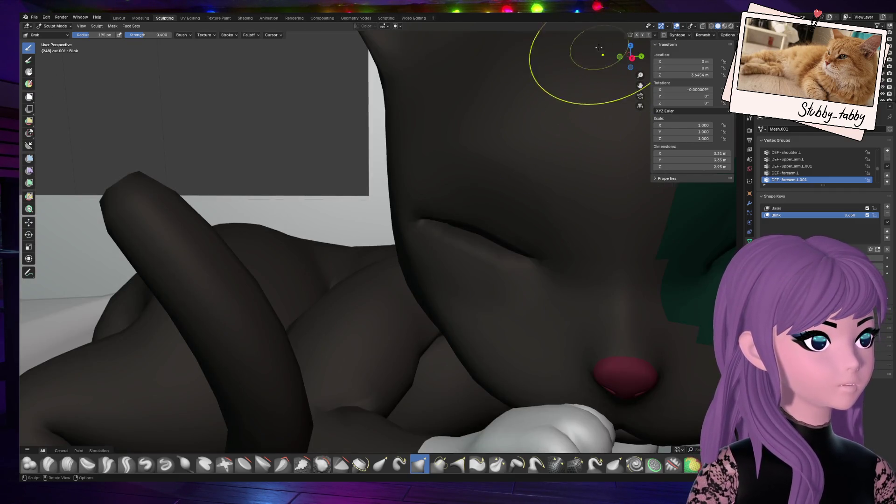
pyautogui.moveTo(602, 66)
pyautogui.mouseDown(button='middle')
pyautogui.moveTo(601, 132)
pyautogui.moveTo(575, 36)
pyautogui.moveTo(409, 176)
pyautogui.mouseUp(button='middle')
pyautogui.scroll(-2, 601, 132)
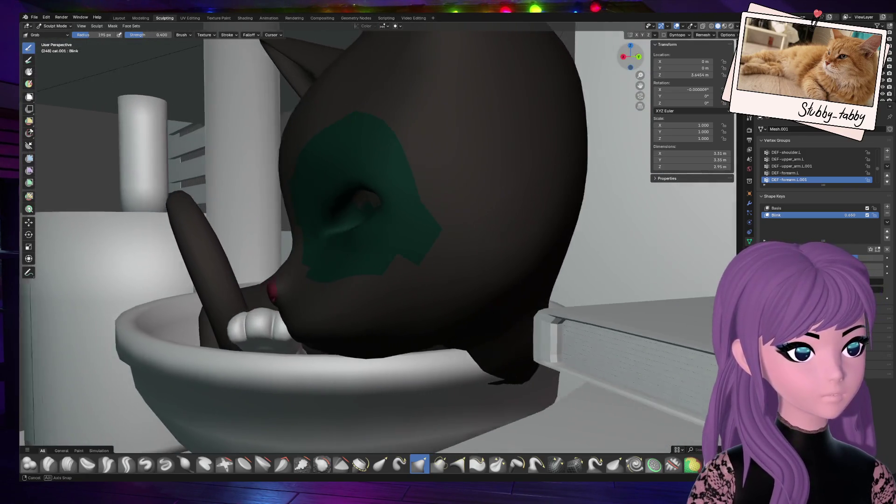
pyautogui.scroll(3, 409, 175)
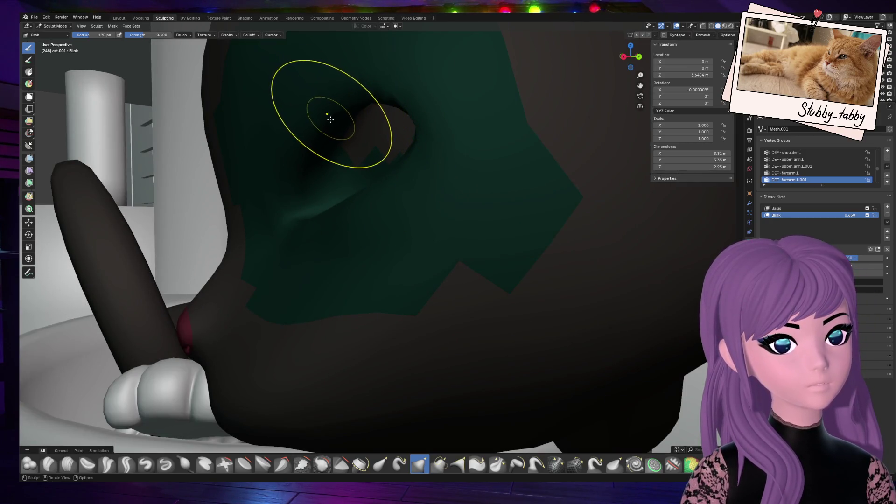
pyautogui.moveTo(320, 116); pyautogui.dragTo(328, 121, button='middle')
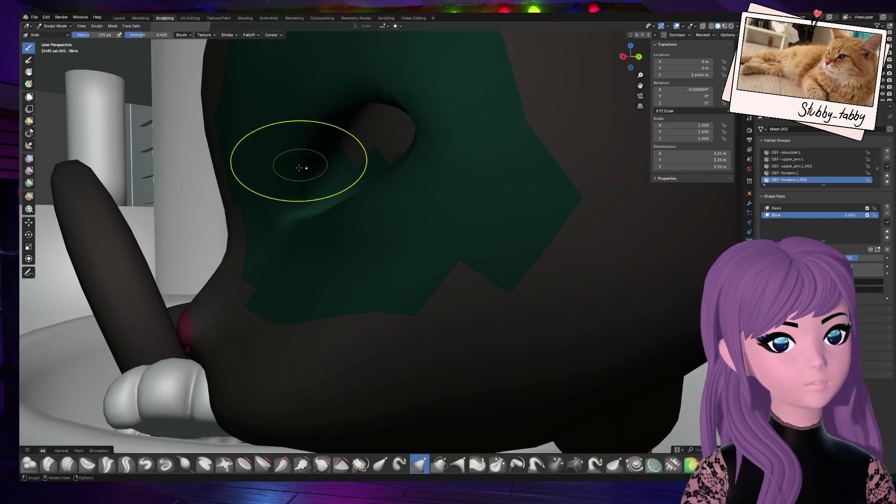
pyautogui.scroll(-3, 300, 170)
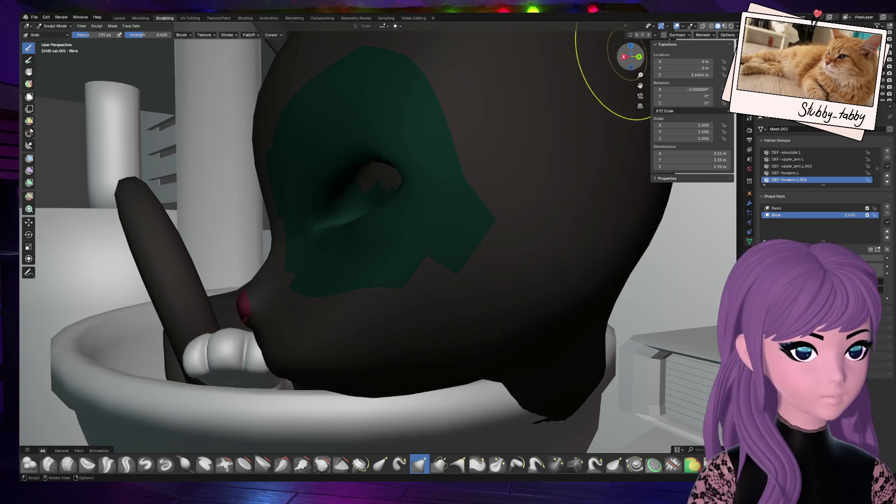
# - Grab-sculpt the eyelid area and raise the Blink shape key to about 0.73
pyautogui.moveTo(644, 64)
pyautogui.mouseDown(button='middle')
pyautogui.moveTo(602, 112)
pyautogui.moveTo(310, 210)
pyautogui.moveTo(609, 70)
pyautogui.moveTo(296, 178)
pyautogui.mouseUp(button='middle')
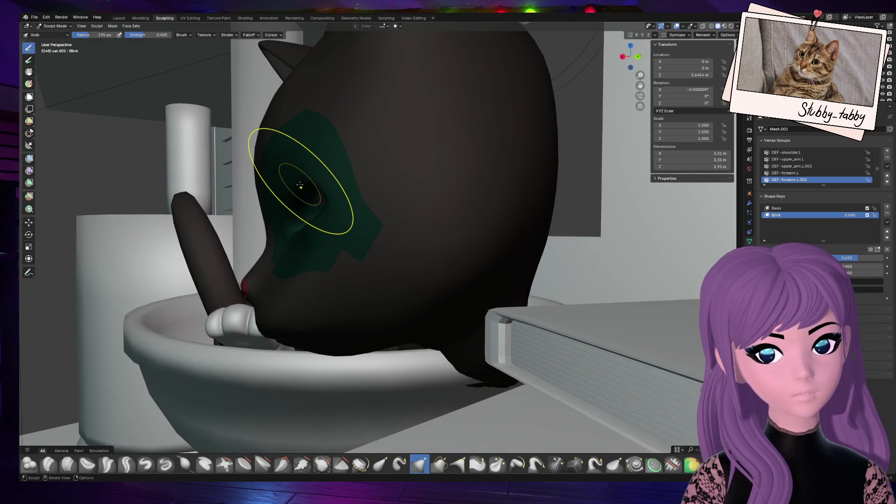
pyautogui.moveTo(295, 178); pyautogui.dragTo(290, 180)
pyautogui.moveTo(616, 63); pyautogui.dragTo(566, 196, button='middle')
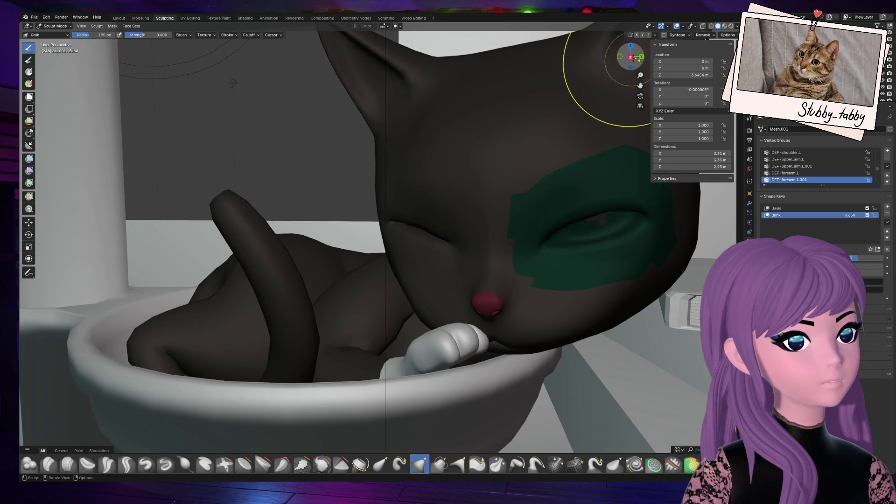
pyautogui.moveTo(619, 63)
pyautogui.mouseDown()
pyautogui.moveTo(616, 365)
pyautogui.moveTo(605, 352)
pyautogui.moveTo(584, 353)
pyautogui.mouseUp()
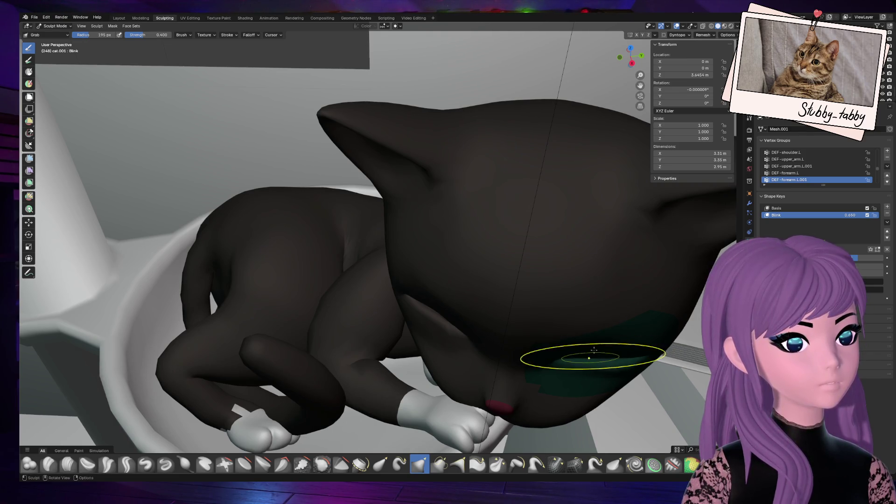
pyautogui.moveTo(627, 60); pyautogui.dragTo(608, 66)
pyautogui.moveTo(350, 158); pyautogui.dragTo(346, 157)
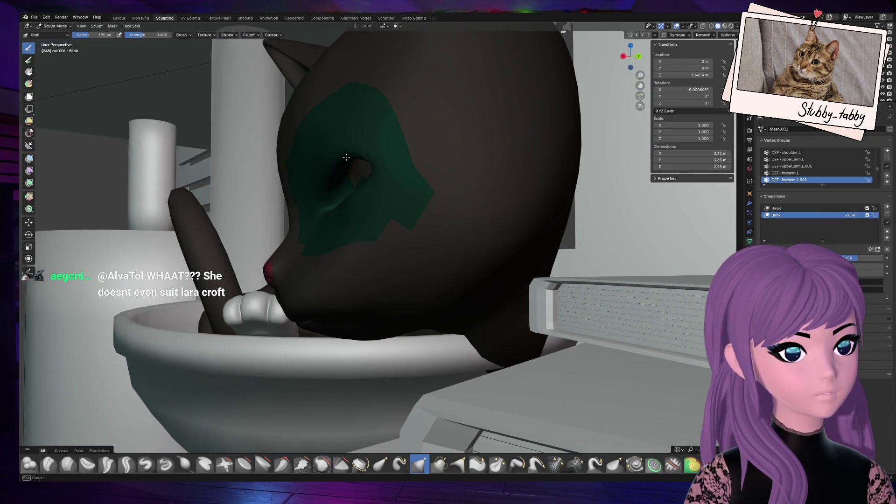
pyautogui.moveTo(630, 56); pyautogui.dragTo(610, 67)
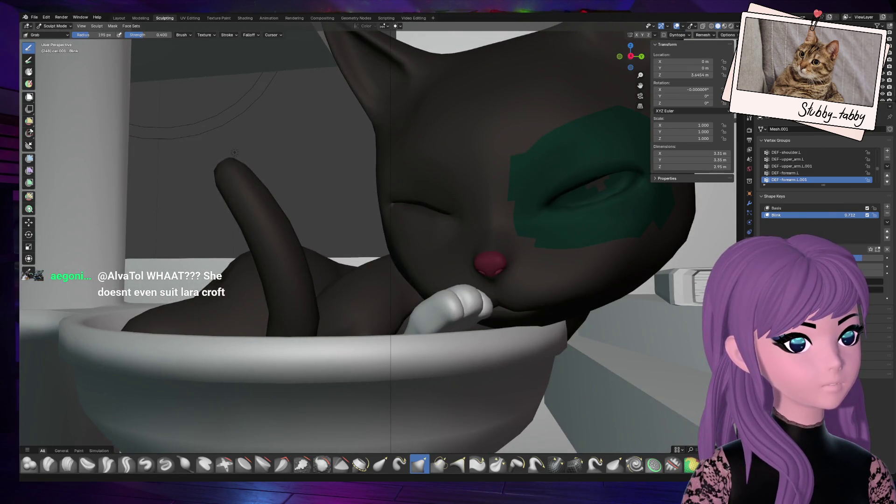
pyautogui.moveTo(850, 215); pyautogui.dragTo(868, 215)
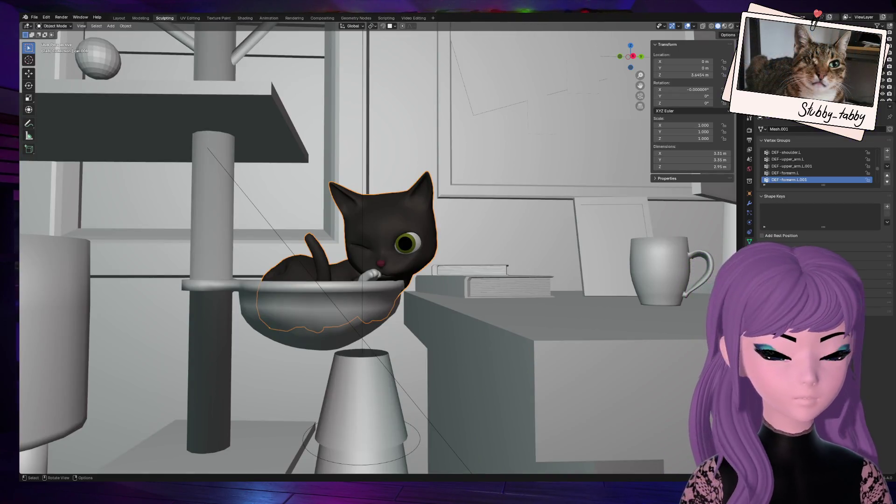
pyautogui.scroll(3, 378, 245)
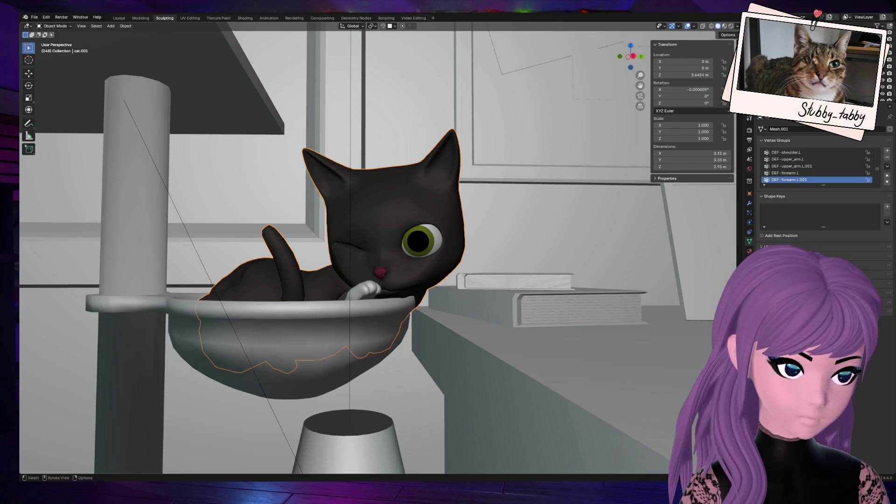
pyautogui.scroll(-2, 379, 245)
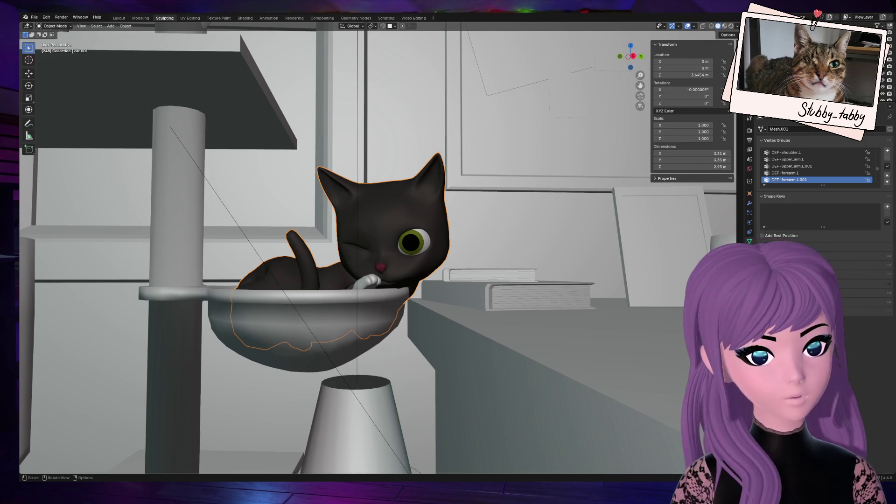
pyautogui.scroll(-5, 378, 252)
pyautogui.moveTo(378, 252); pyautogui.dragTo(241, 38, button='middle')
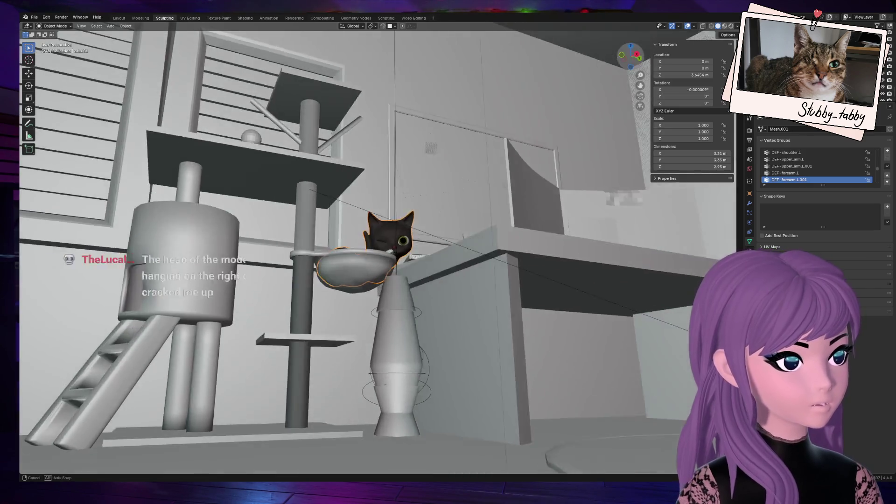
pyautogui.scroll(2, 237, 246)
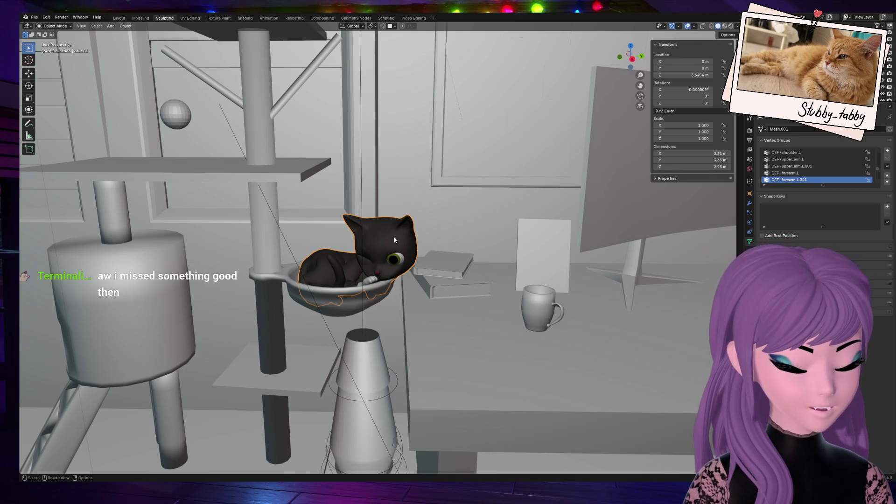
pyautogui.press('KP_Decimal')
pyautogui.moveTo(430, 237); pyautogui.dragTo(587, 231, button='middle')
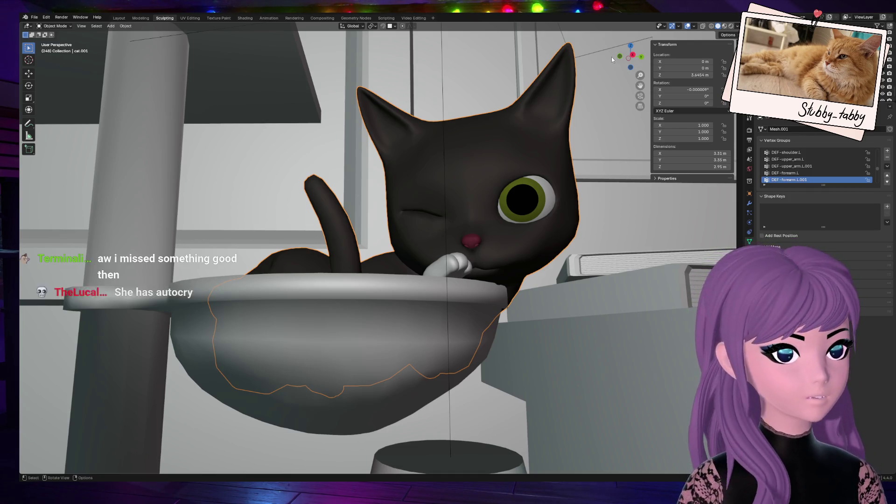
pyautogui.moveTo(694, 35); pyautogui.dragTo(791, 235, button='middle')
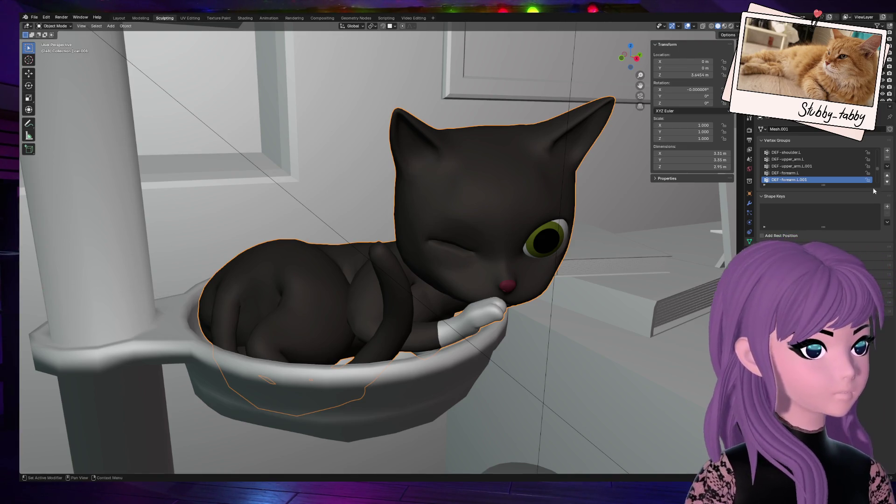
pyautogui.click(887, 206)
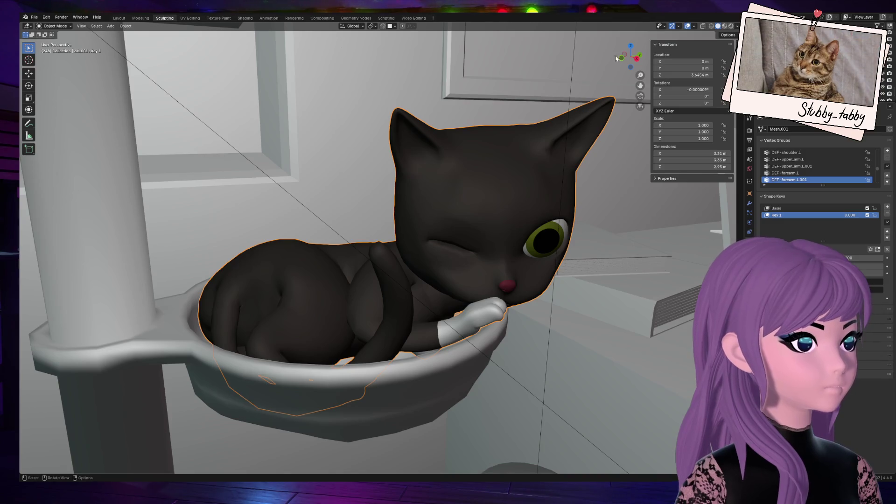
pyautogui.scroll(-5, 417, 284)
pyautogui.scroll(-4, 416, 283)
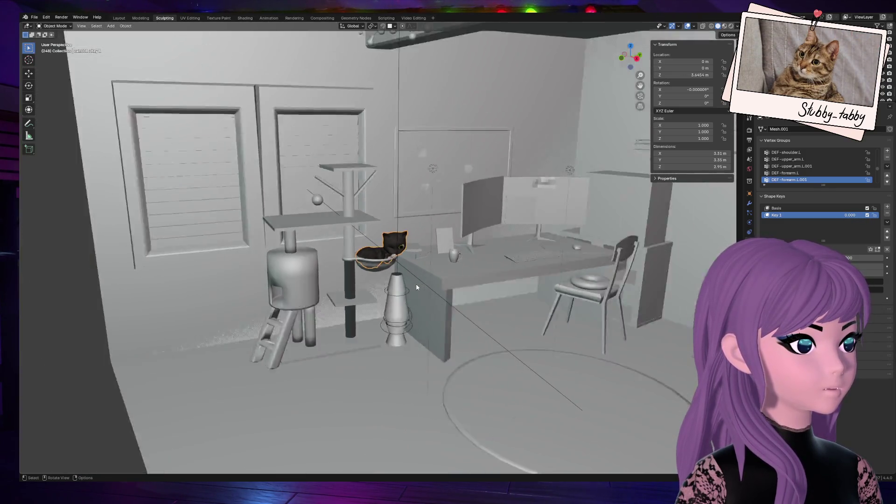
# - Rename the Key 1 shape key to Blink and set its influence value to 1.000
pyautogui.moveTo(416, 283); pyautogui.dragTo(416, 283, button='middle')
pyautogui.press('KP_Decimal')
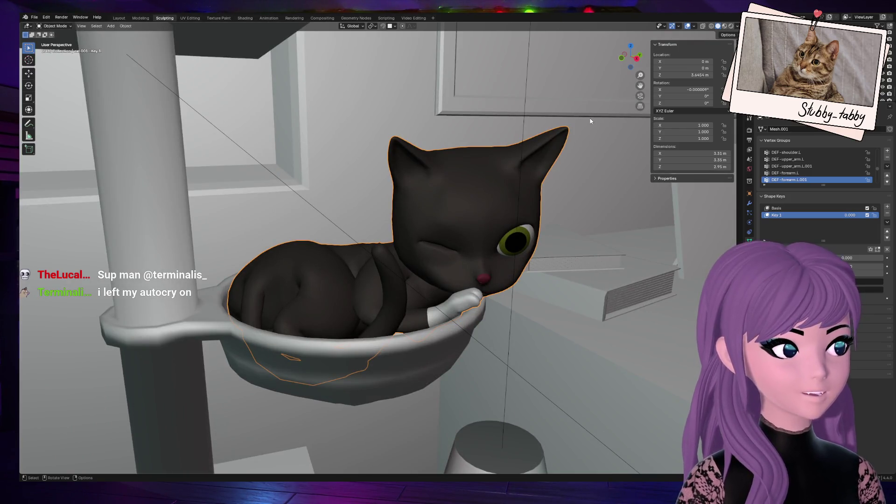
pyautogui.moveTo(590, 121); pyautogui.dragTo(616, 105, button='middle')
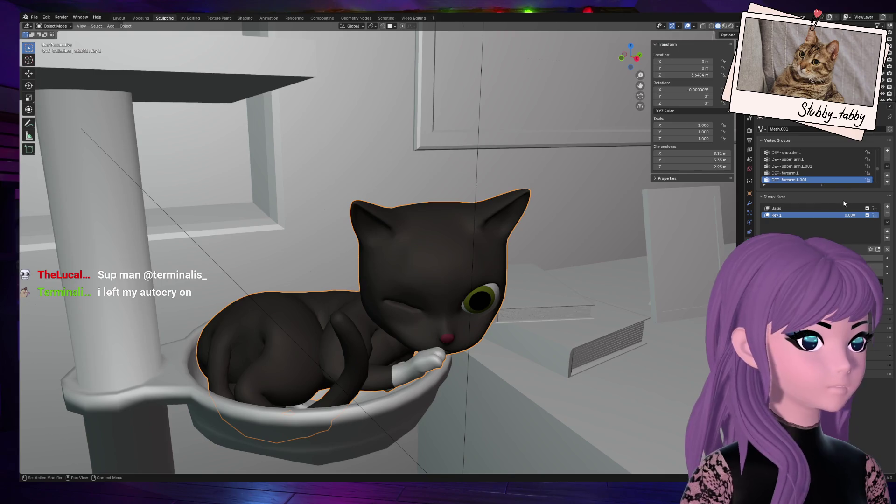
pyautogui.doubleClick(780, 215)
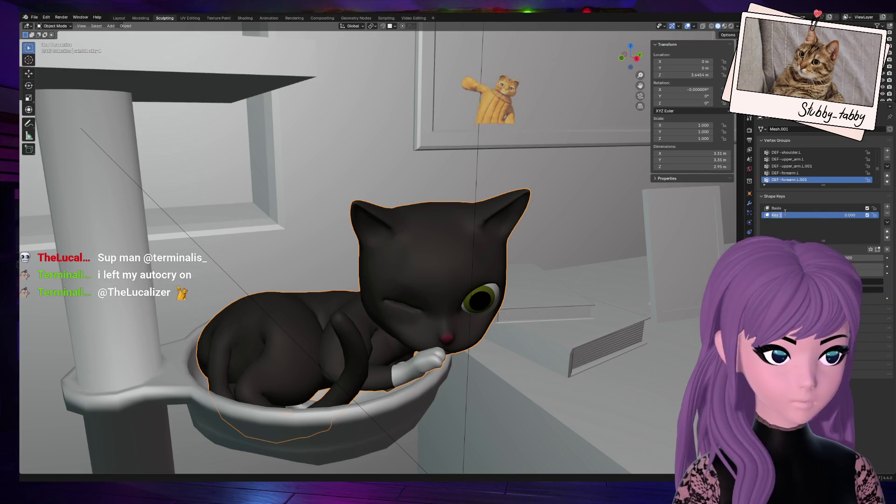
pyautogui.write('Blink')
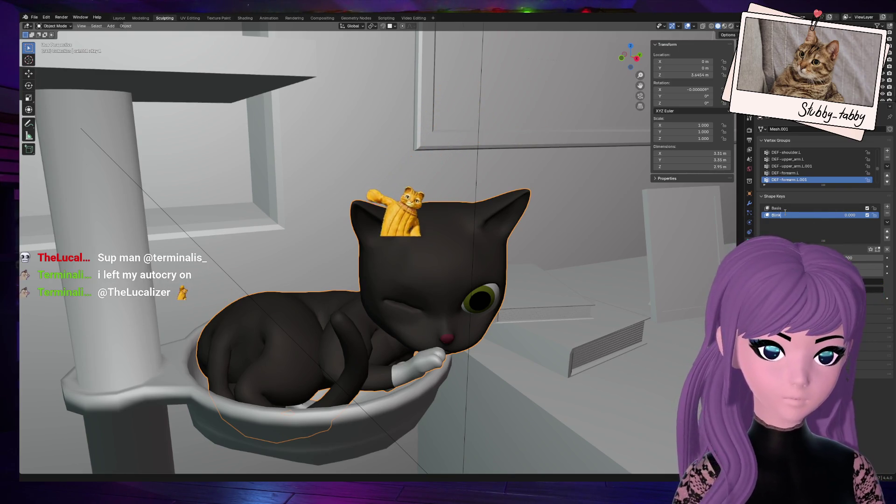
pyautogui.press('Return')
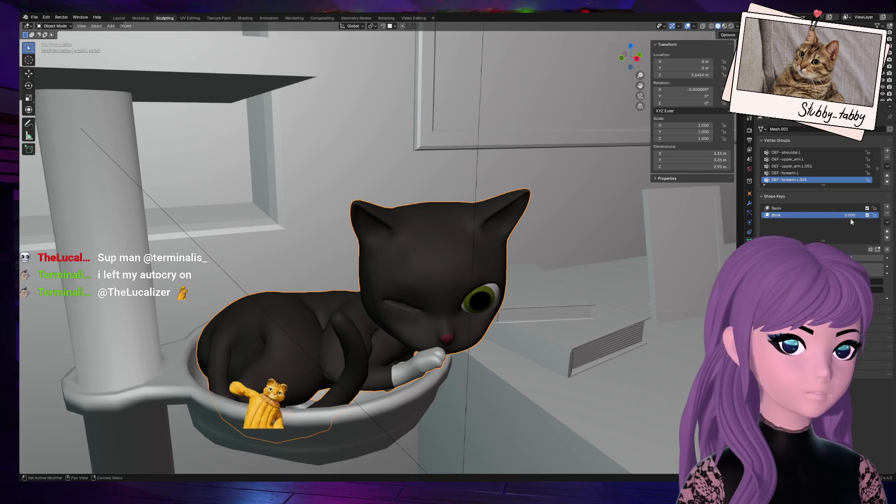
pyautogui.moveTo(851, 218); pyautogui.dragTo(882, 217)
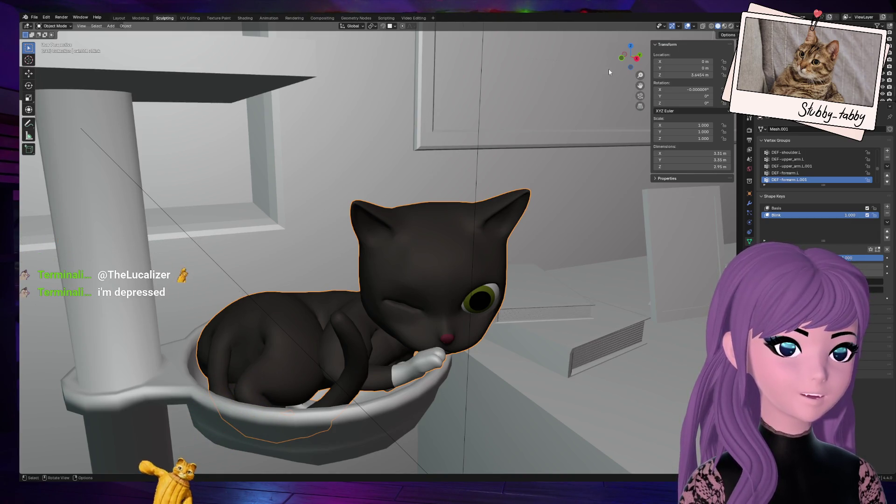
pyautogui.moveTo(608, 69); pyautogui.dragTo(507, 194, button='middle')
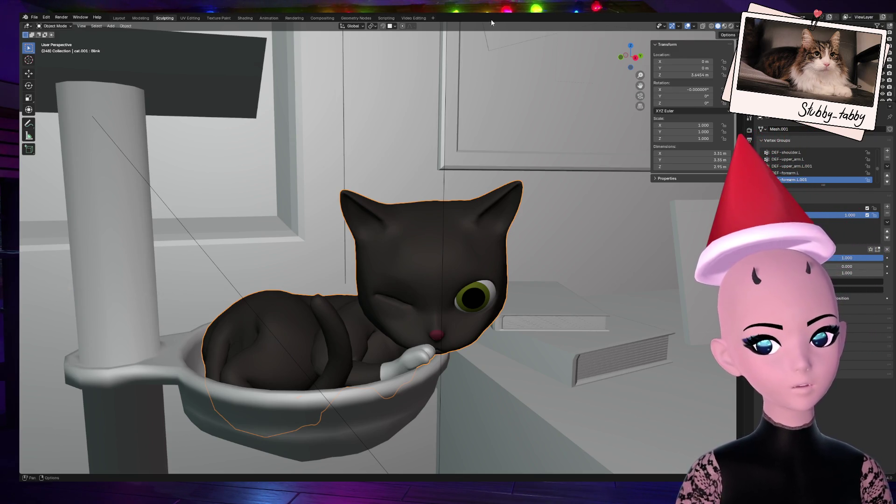
pyautogui.scroll(5, 470, 292)
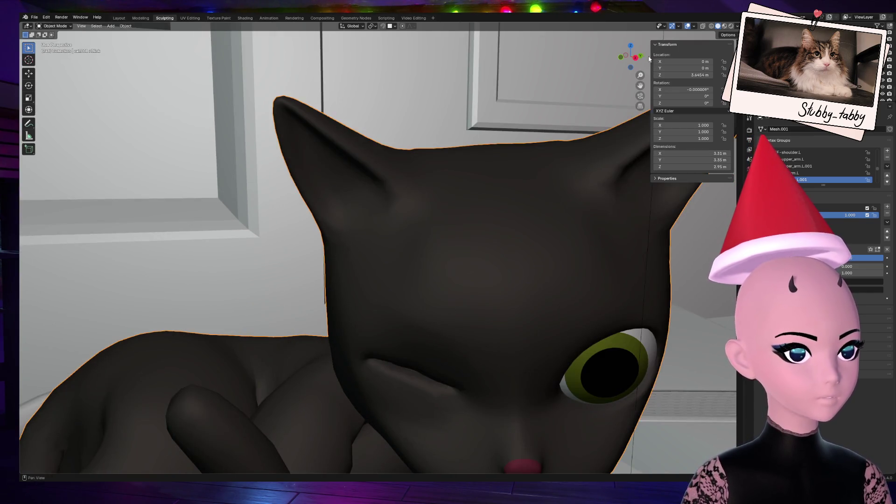
pyautogui.moveTo(470, 291)
pyautogui.mouseDown(button='middle')
pyautogui.moveTo(435, 281)
pyautogui.moveTo(531, 218)
pyautogui.mouseUp(button='middle')
pyautogui.scroll(-3, 531, 218)
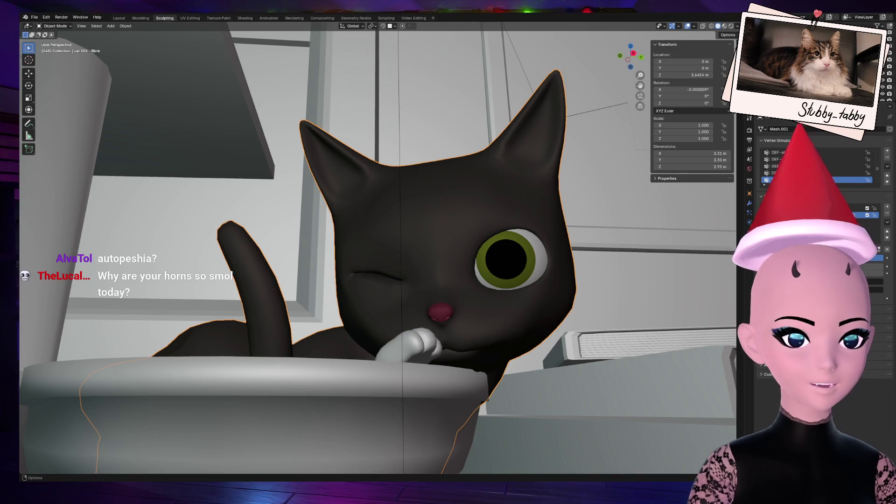
pyautogui.moveTo(628, 60); pyautogui.dragTo(525, 148)
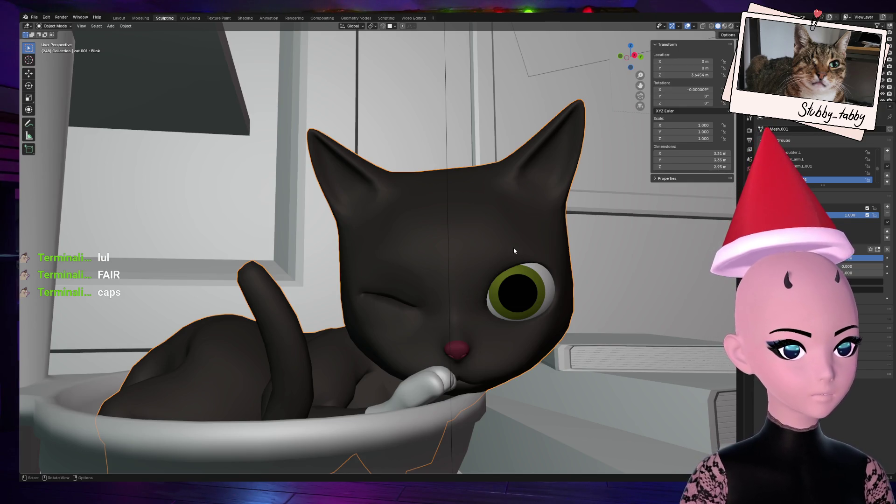
pyautogui.moveTo(632, 54); pyautogui.dragTo(631, 56)
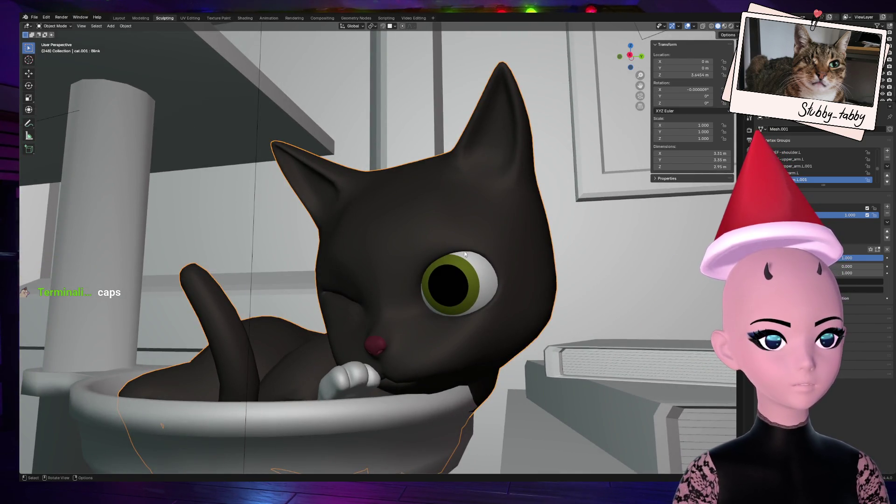
pyautogui.click(54, 26)
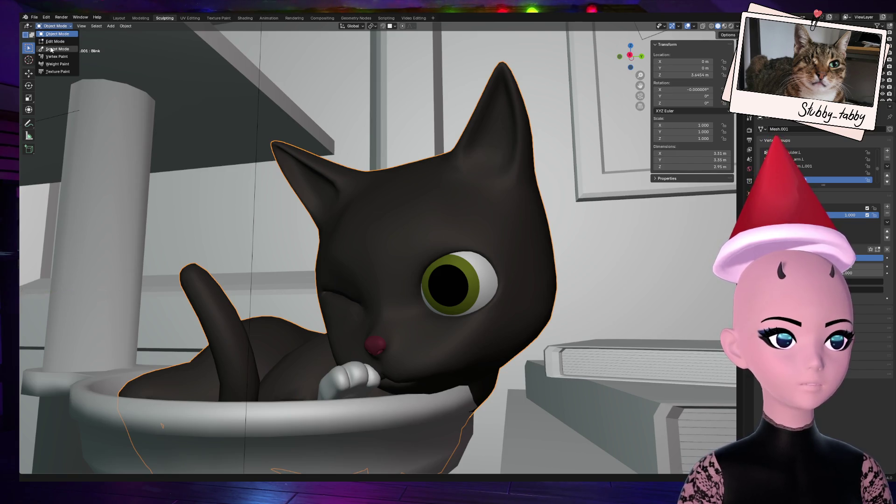
# - Back in Object Mode, hide the stray Cube.009 floating below the room
pyautogui.click(55, 42)
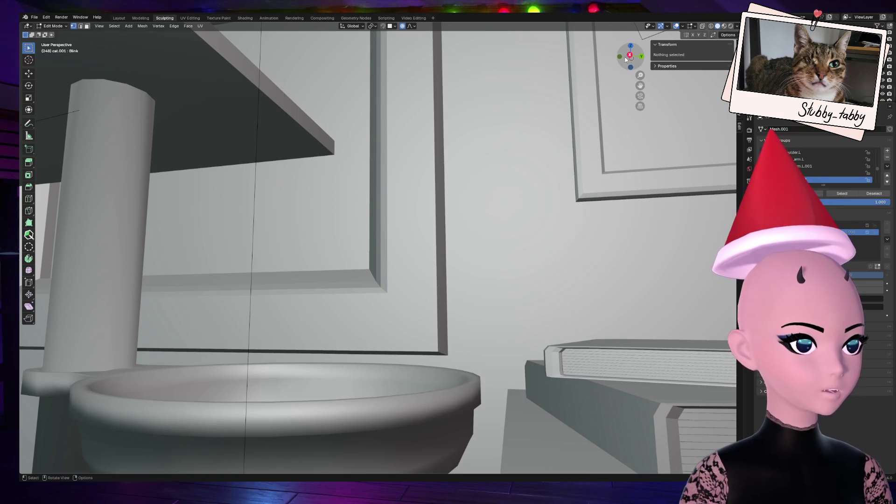
pyautogui.moveTo(597, 81); pyautogui.dragTo(412, 173, button='middle')
pyautogui.scroll(-3, 412, 174)
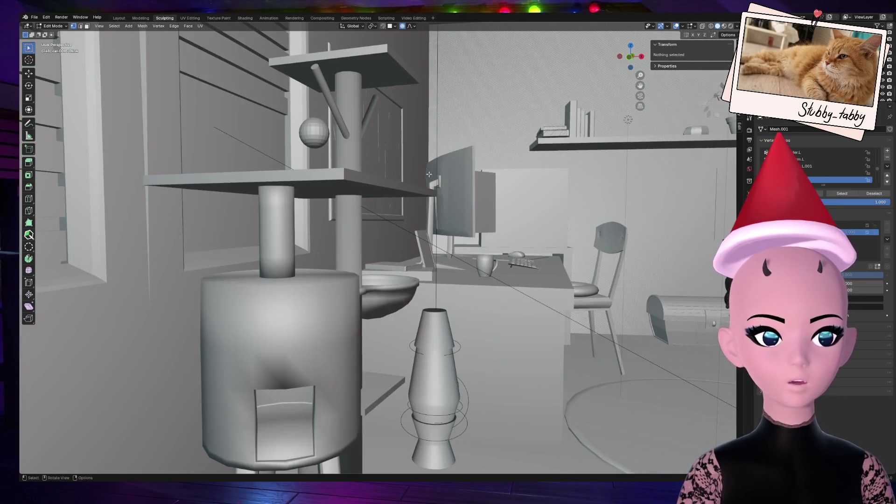
pyautogui.scroll(-3, 449, 206)
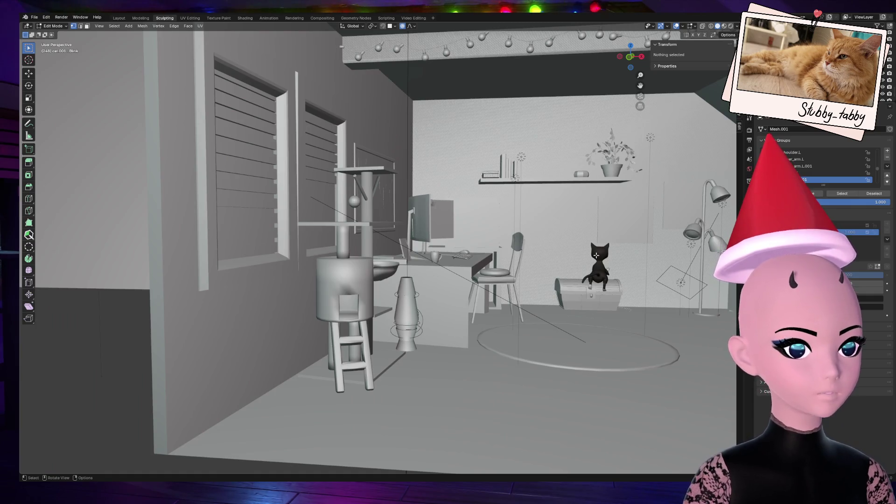
pyautogui.scroll(-3, 358, 219)
pyautogui.press('Tab')
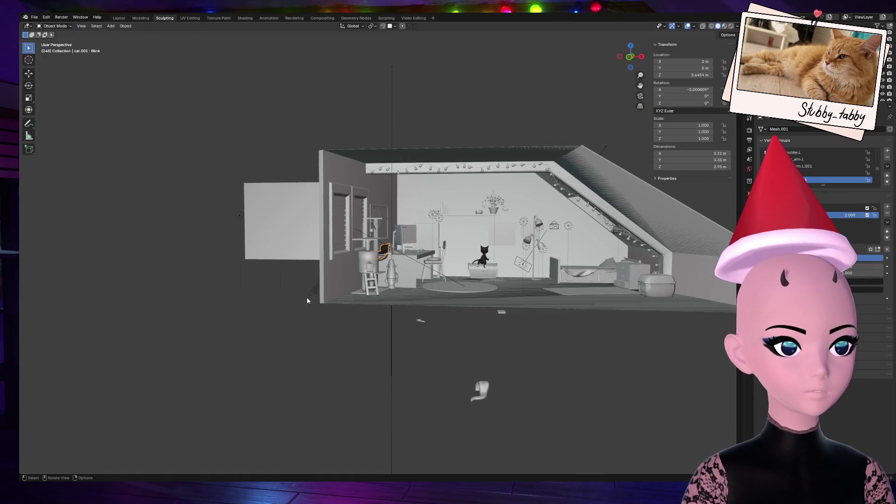
pyautogui.click(491, 390)
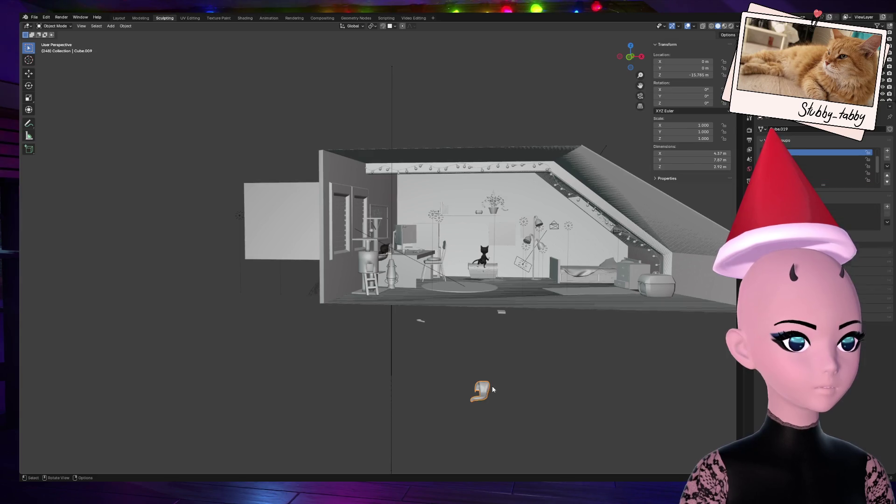
pyautogui.press('h')
pyautogui.scroll(5, 491, 389)
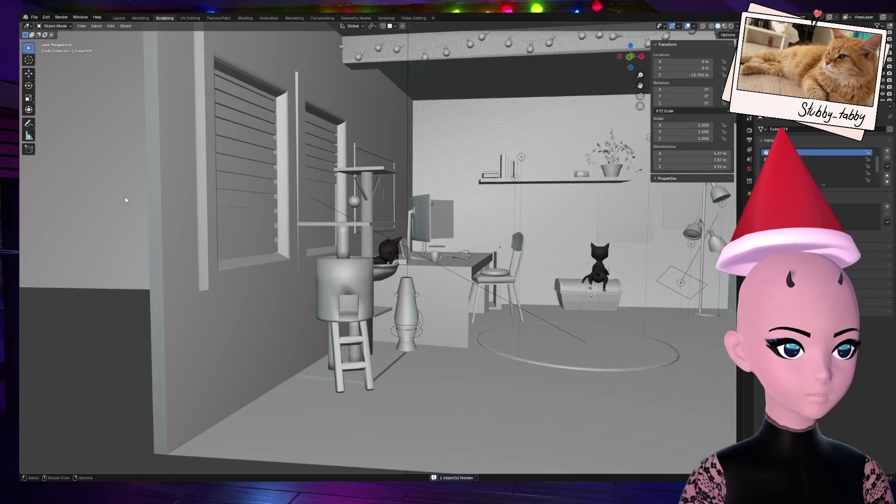
# - Hide the Window object as well, then select and frame the cat tree
pyautogui.click(161, 287)
pyautogui.scroll(-5, 161, 288)
pyautogui.press('h')
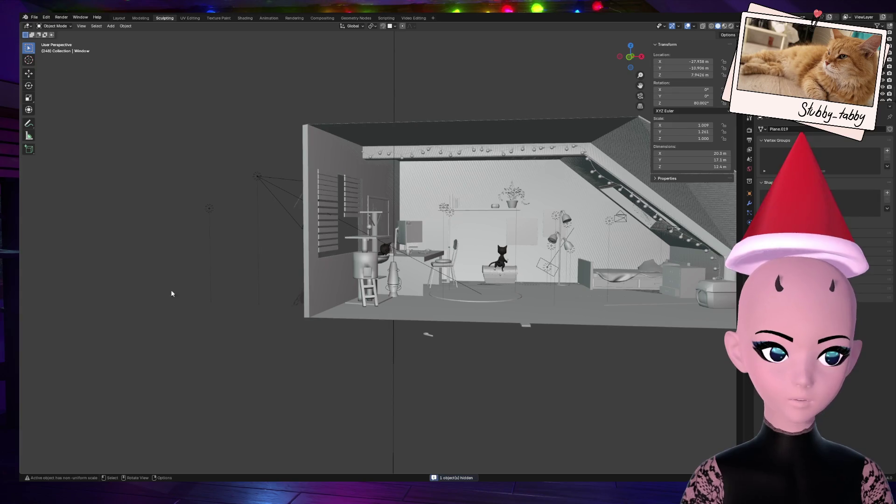
pyautogui.moveTo(635, 56); pyautogui.dragTo(375, 223)
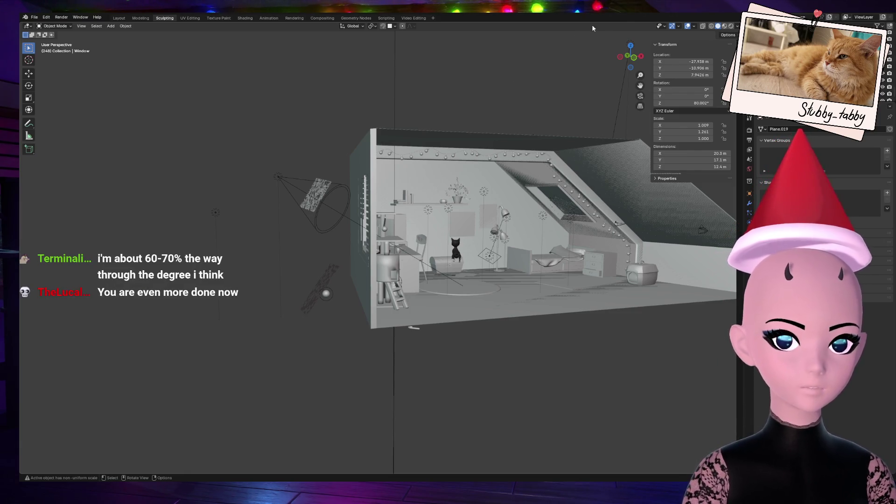
pyautogui.moveTo(630, 56); pyautogui.dragTo(609, 58)
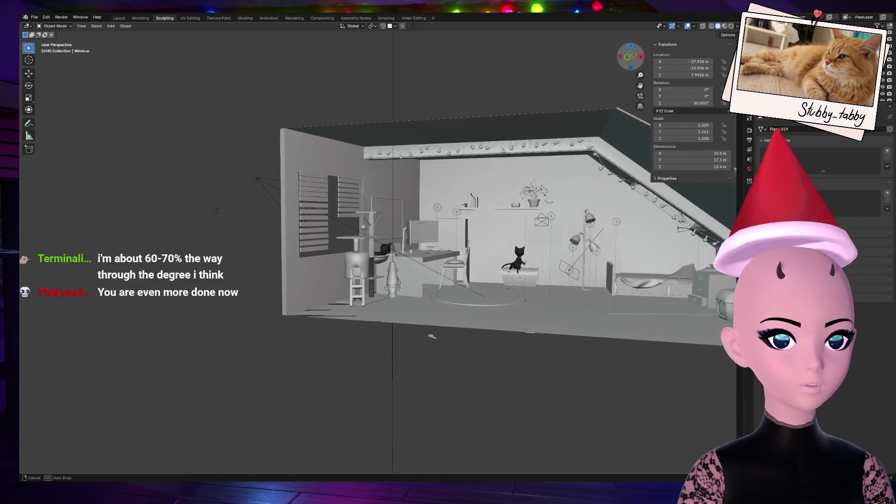
pyautogui.click(378, 258)
pyautogui.press('KP_Decimal')
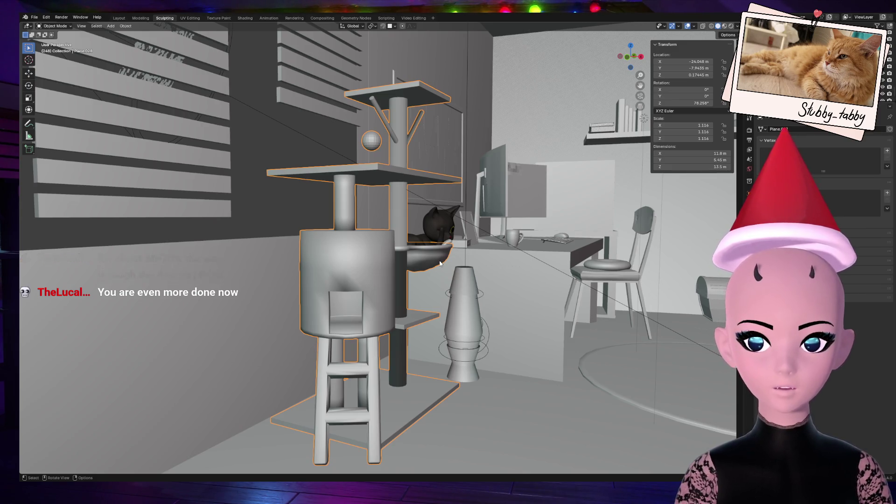
# - Select the black cat and enter Edit Mode on its mesh
pyautogui.moveTo(630, 57); pyautogui.dragTo(599, 101)
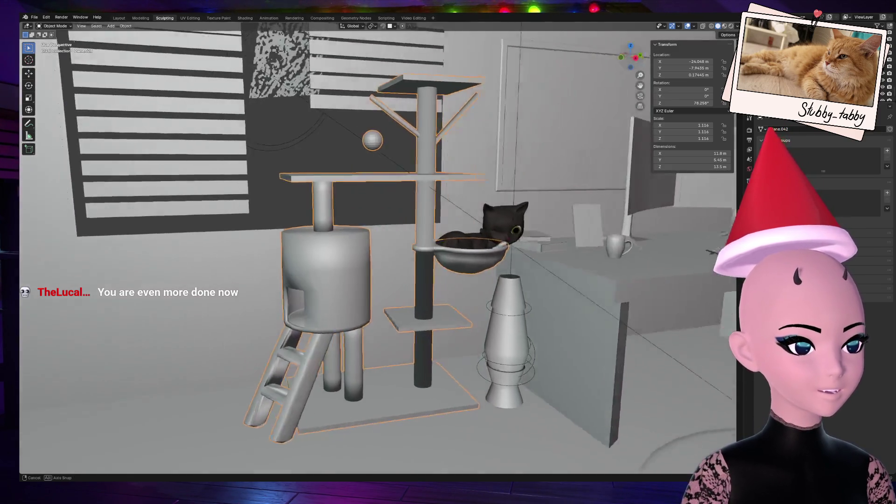
pyautogui.click(499, 222)
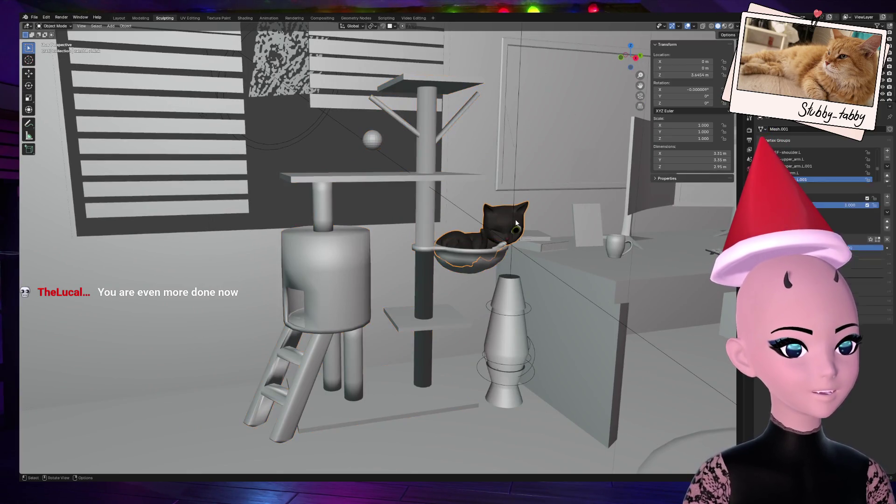
pyautogui.press('Tab')
pyautogui.moveTo(627, 52); pyautogui.dragTo(235, 204)
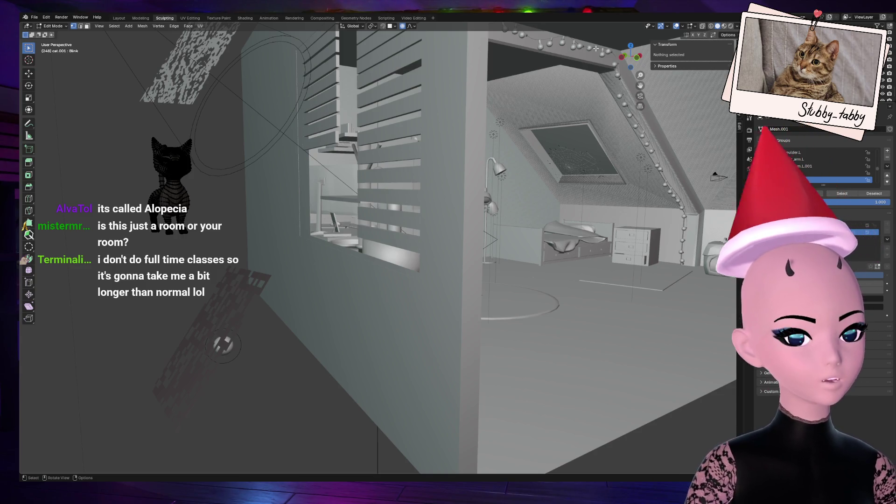
pyautogui.moveTo(630, 66); pyautogui.dragTo(615, 68)
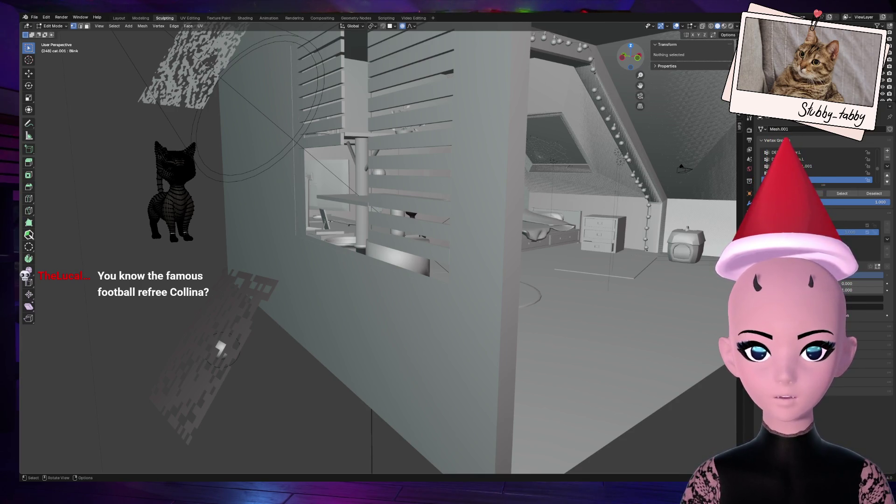
pyautogui.moveTo(219, 348); pyautogui.dragTo(225, 357, button='middle')
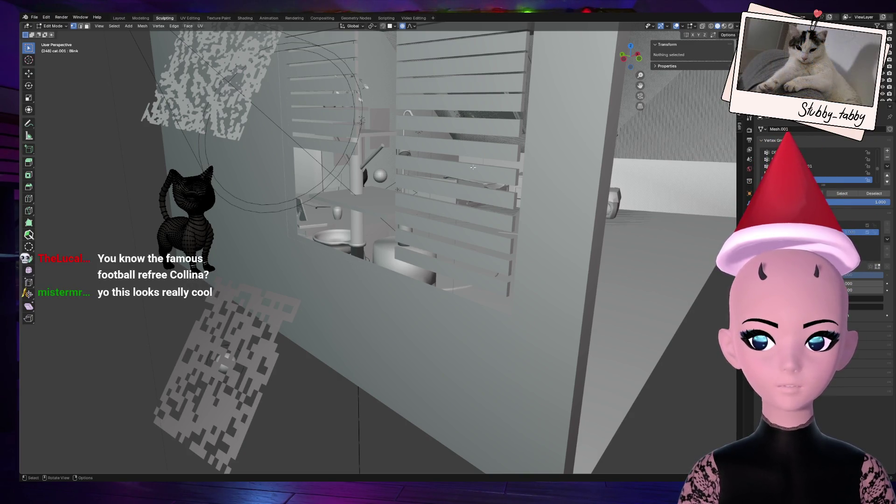
pyautogui.moveTo(678, 77); pyautogui.dragTo(630, 91, button='middle')
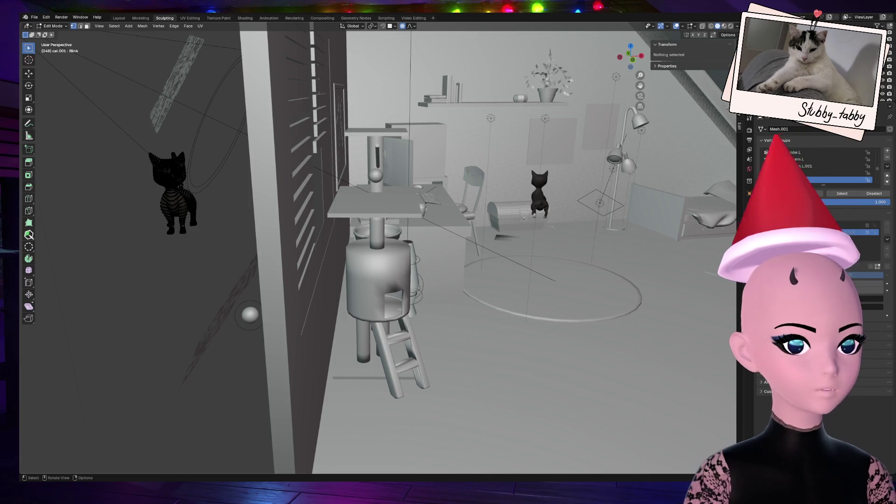
pyautogui.moveTo(210, 164); pyautogui.dragTo(254, 161, button='middle')
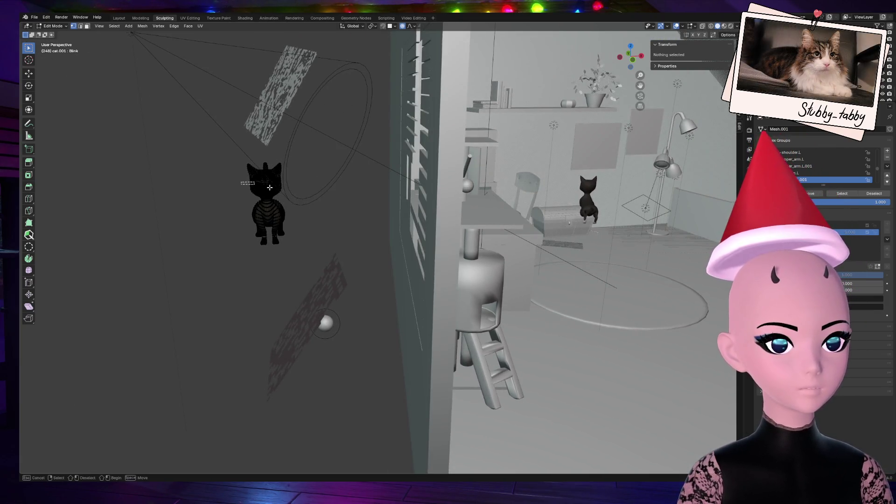
# - Frame the cat's face region, clear the selection, and turn toward the open eye
pyautogui.press('l')
pyautogui.press('KP_Decimal')
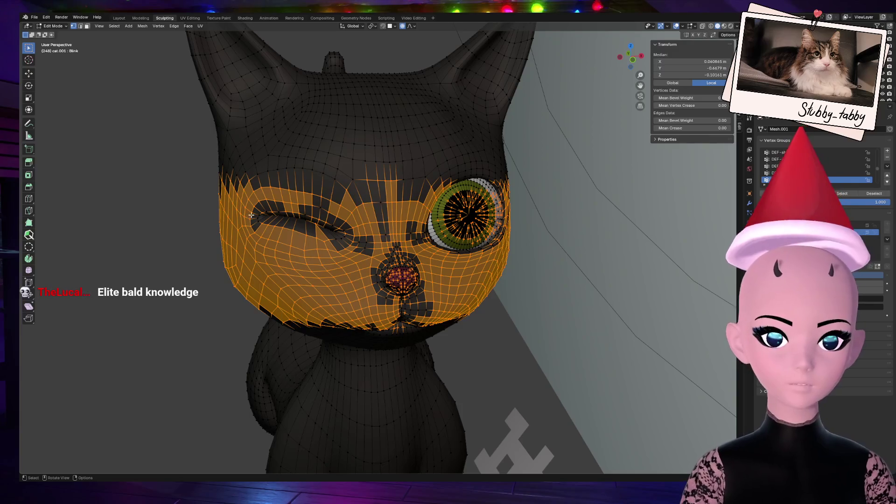
pyautogui.hotkey('alt', 'a')
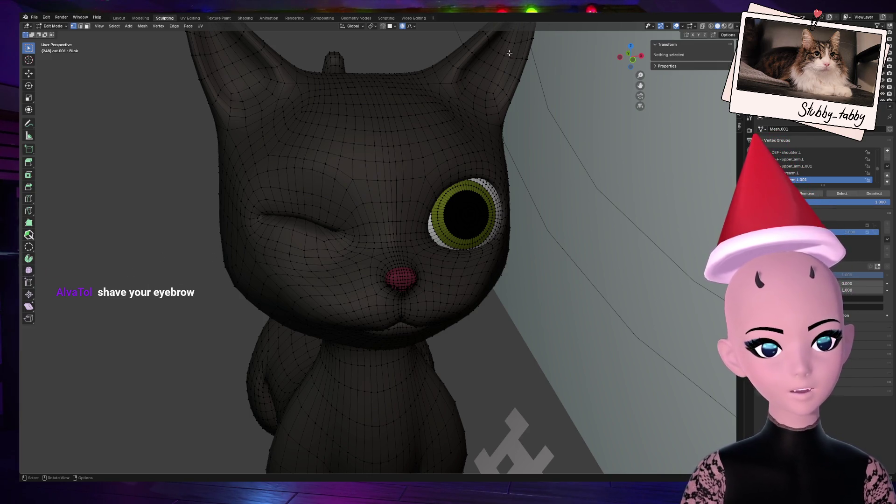
pyautogui.moveTo(633, 61); pyautogui.dragTo(630, 62)
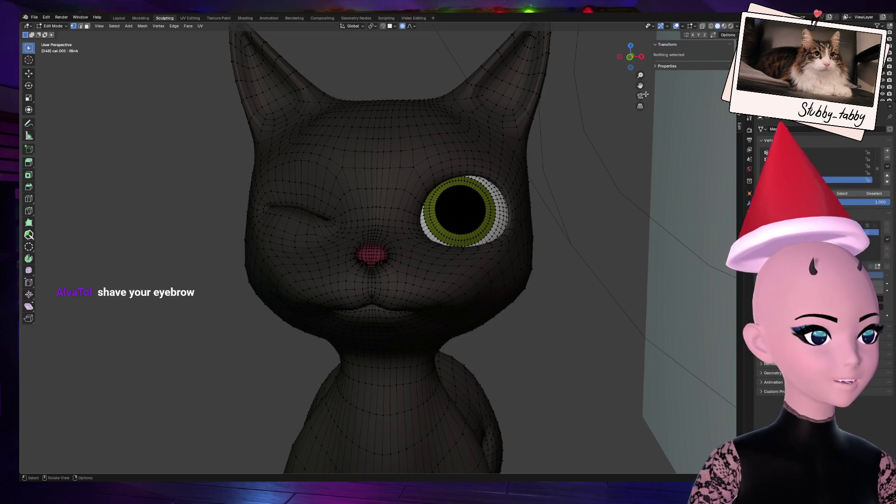
pyautogui.moveTo(602, 117); pyautogui.dragTo(605, 90, button='middle')
pyautogui.scroll(5, 319, 230)
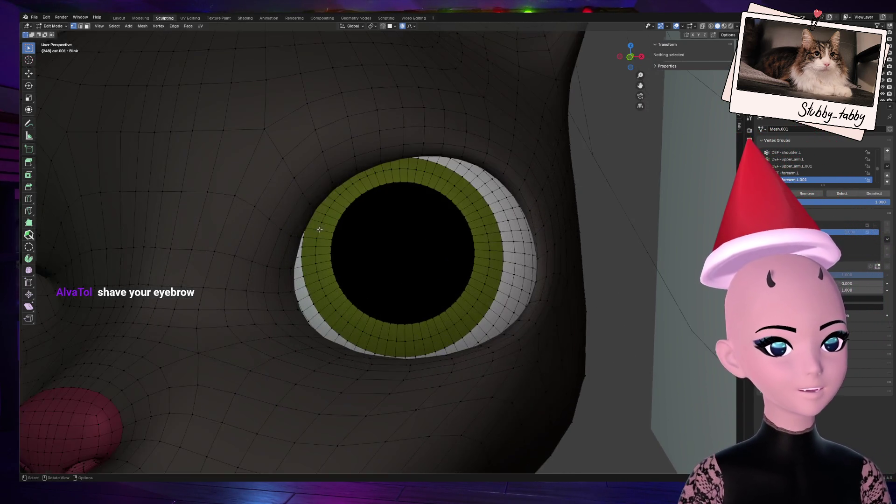
# - Select the eyelid band by growing the eye's edge loop, finishing in Front Orthographic view
pyautogui.keyDown('alt'); pyautogui.click(452, 153); pyautogui.keyUp('alt')
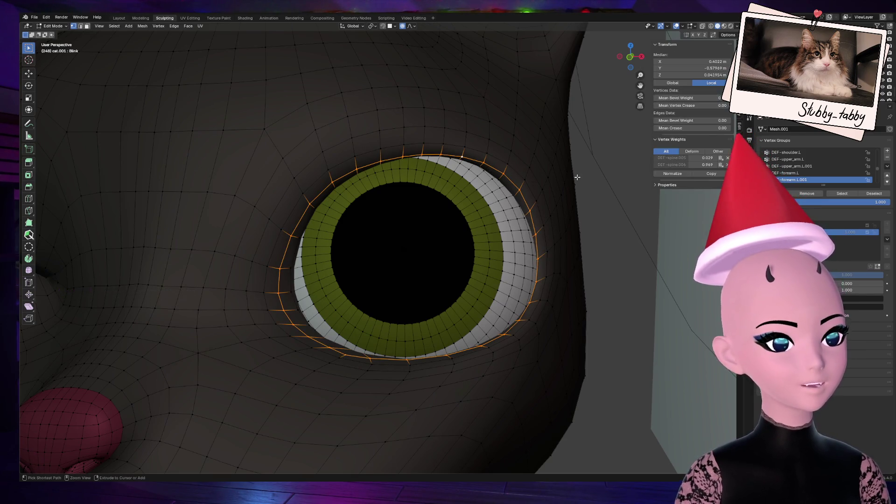
pyautogui.press('ctrl+KP_Add')
pyautogui.press('ctrl+KP_Add')
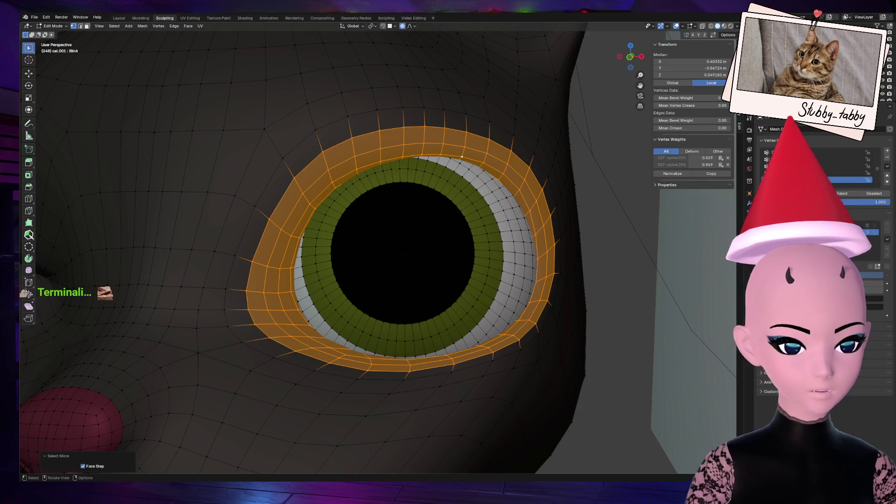
pyautogui.click(629, 56)
pyautogui.press('ctrl+KP_Add')
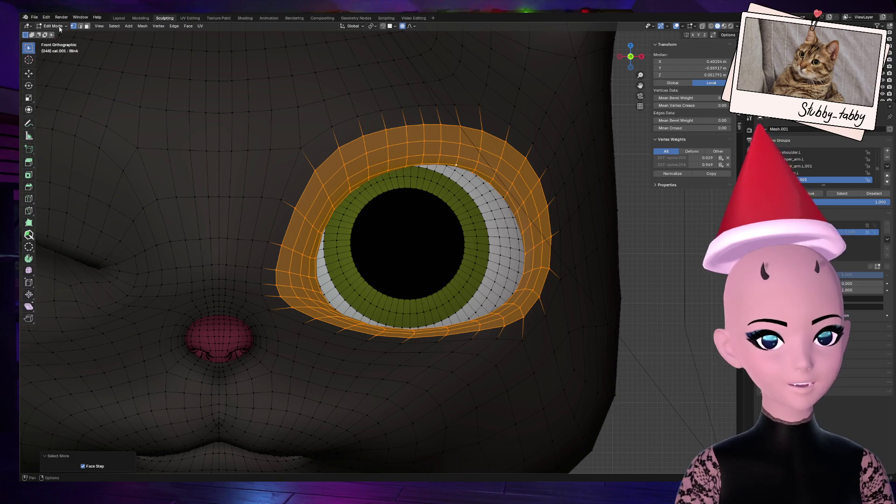
pyautogui.click(186, 26)
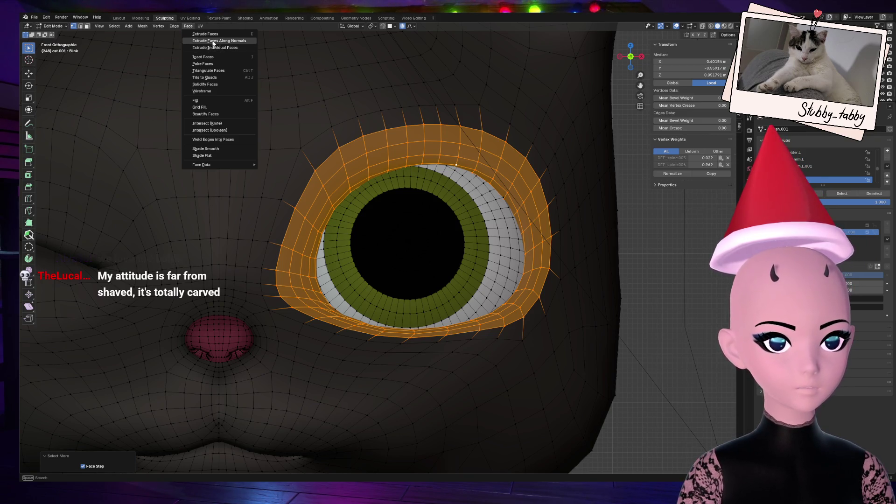
pyautogui.click(54, 26)
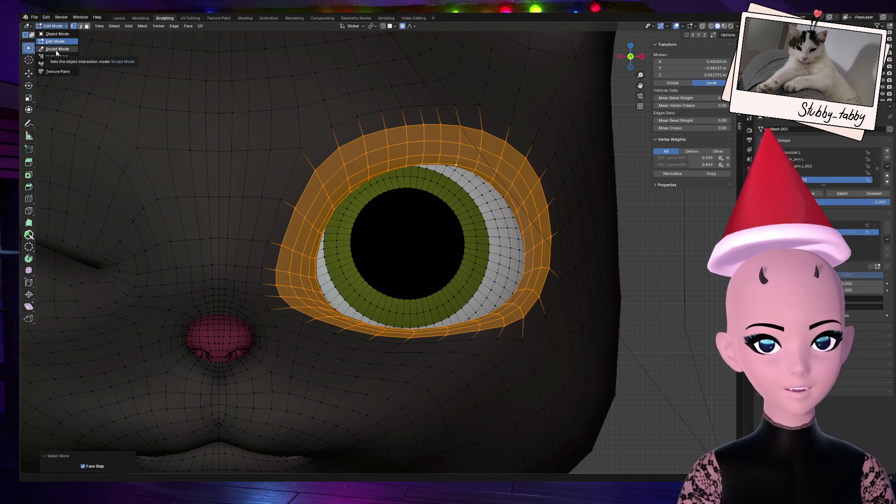
# - In Sculpt Mode create a Face Set from Edit Mode Selection for the eyelid, then return to Edit Mode
pyautogui.click(56, 49)
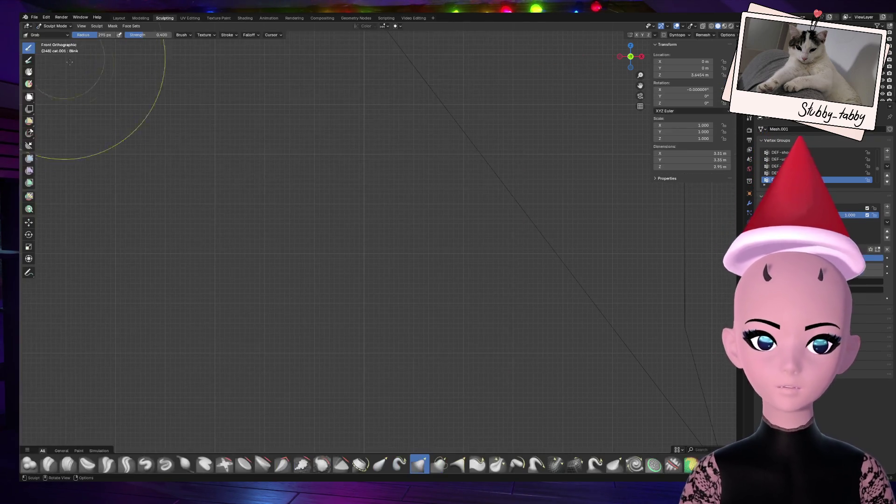
pyautogui.moveTo(430, 243); pyautogui.dragTo(454, 208, button='middle')
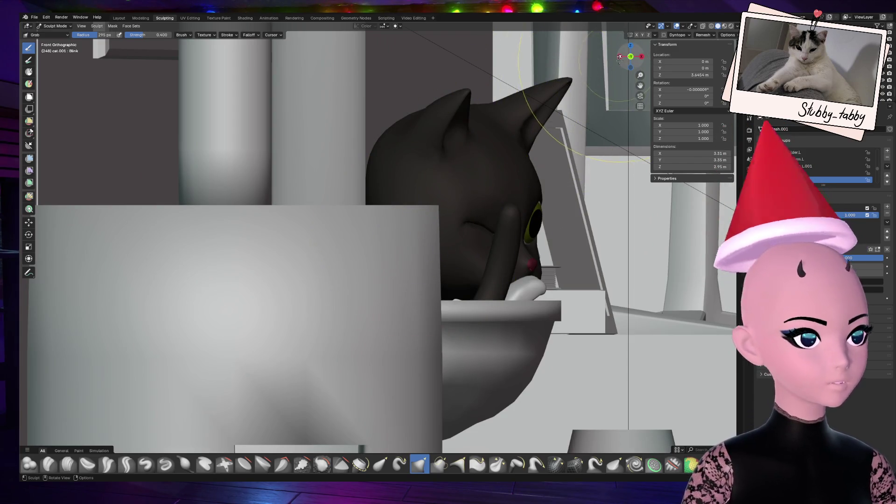
pyautogui.moveTo(454, 207)
pyautogui.mouseDown(button='middle')
pyautogui.moveTo(462, 224)
pyautogui.moveTo(448, 231)
pyautogui.mouseUp(button='middle')
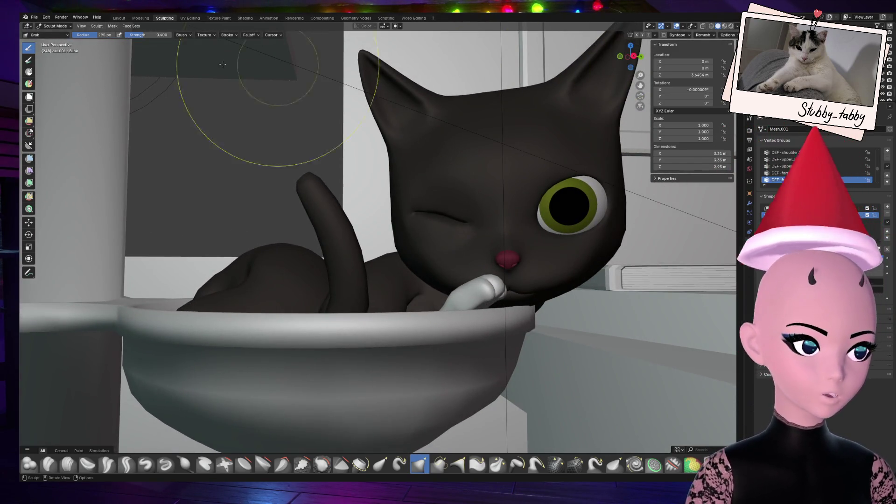
pyautogui.click(131, 26)
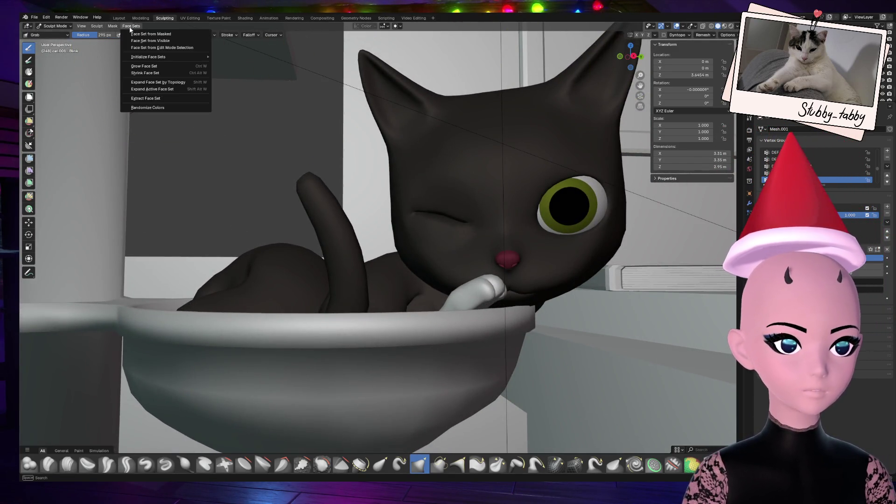
pyautogui.click(152, 49)
pyautogui.click(56, 26)
pyautogui.click(55, 42)
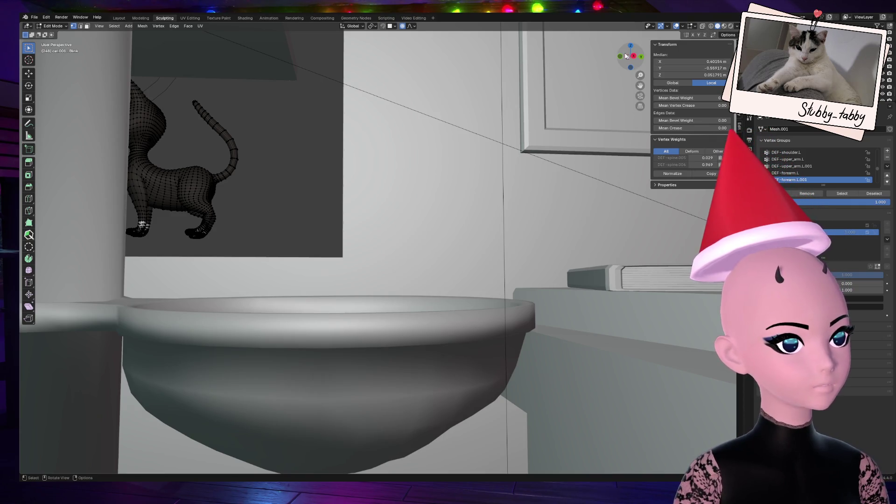
# - Select the eyeball by growing from the pupil centre, hide it, and switch to Sculpt Mode
pyautogui.click(621, 58)
pyautogui.press('KP_Decimal')
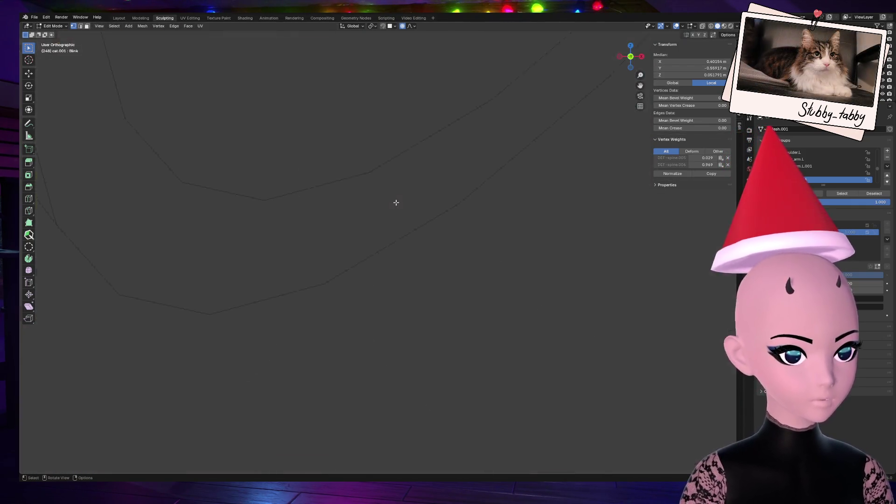
pyautogui.hotkey('alt', 'a')
pyautogui.press('ctrl+KP_Add')
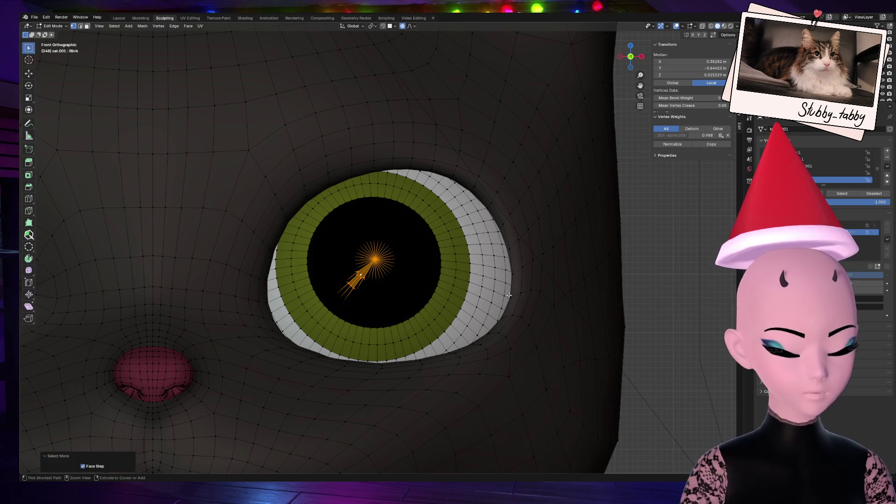
pyautogui.press('ctrl+KP_Add')
pyautogui.press('ctrl+KP_Add')
pyautogui.press('ctrl+KP_Add')
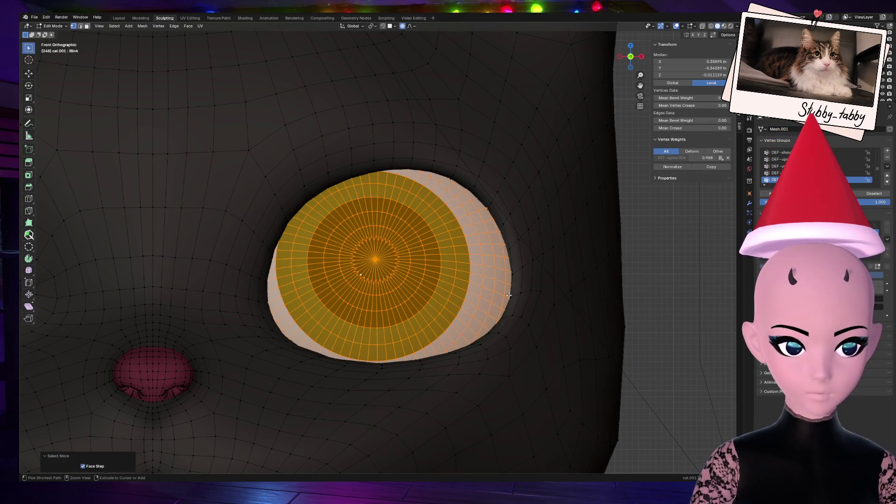
pyautogui.press('h')
pyautogui.click(53, 26)
pyautogui.click(56, 48)
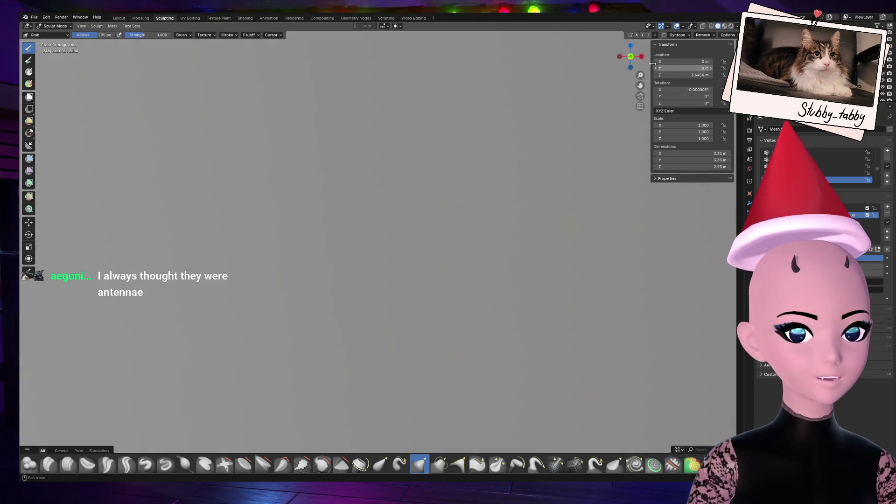
# - Orbit out of the front view and in toward the cat's face for sculpting
pyautogui.moveTo(629, 62); pyautogui.dragTo(631, 58)
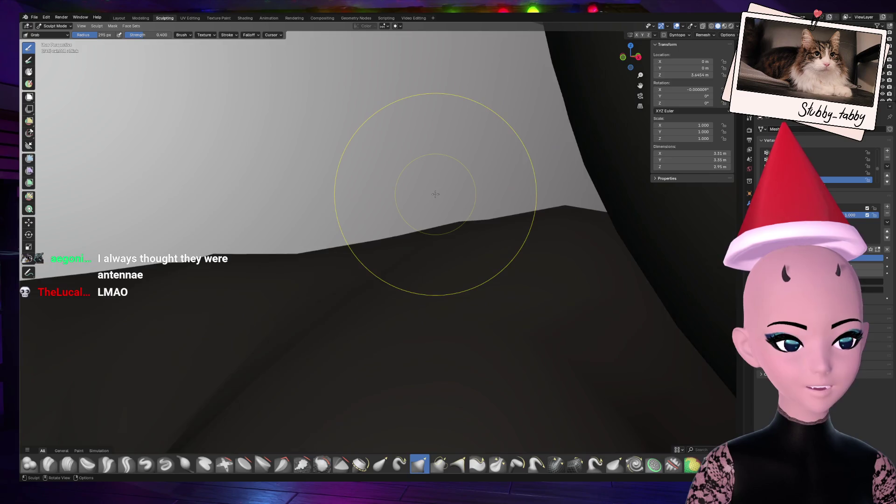
pyautogui.scroll(-5, 435, 203)
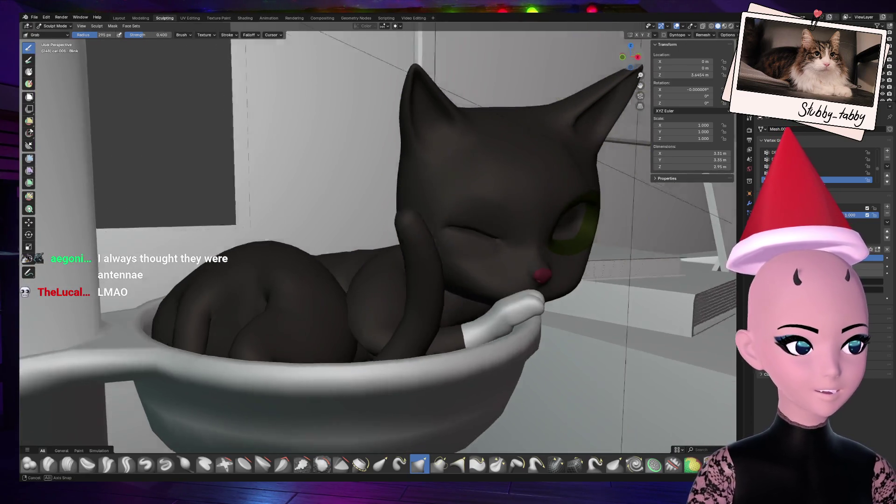
pyautogui.moveTo(631, 57); pyautogui.dragTo(615, 83)
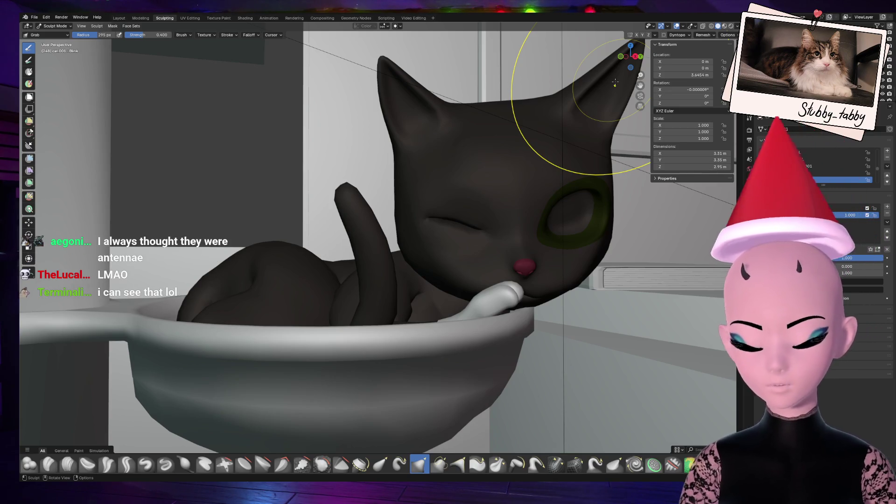
# - Bring up the View pie menu of standard view directions over the cat's face
pyautogui.press('`')
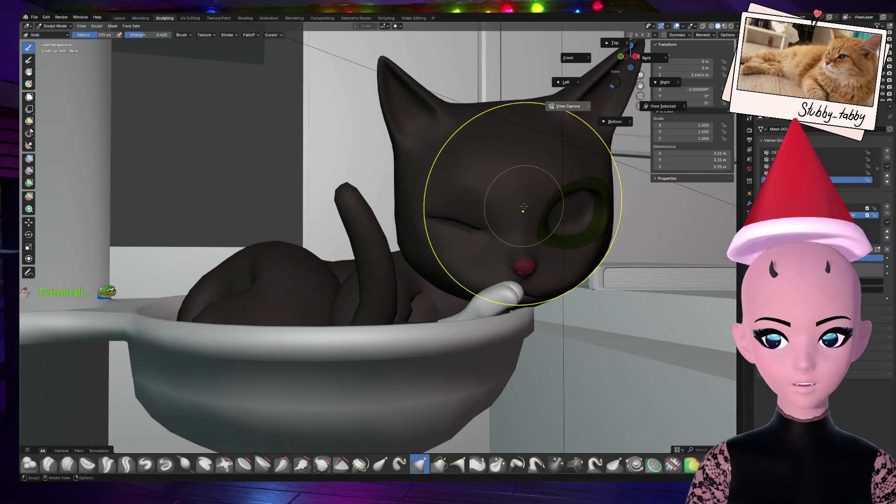
# - Dismiss the view menu and pull the eye socket rim into a smaller oval with the Grab brush
pyautogui.press('Escape')
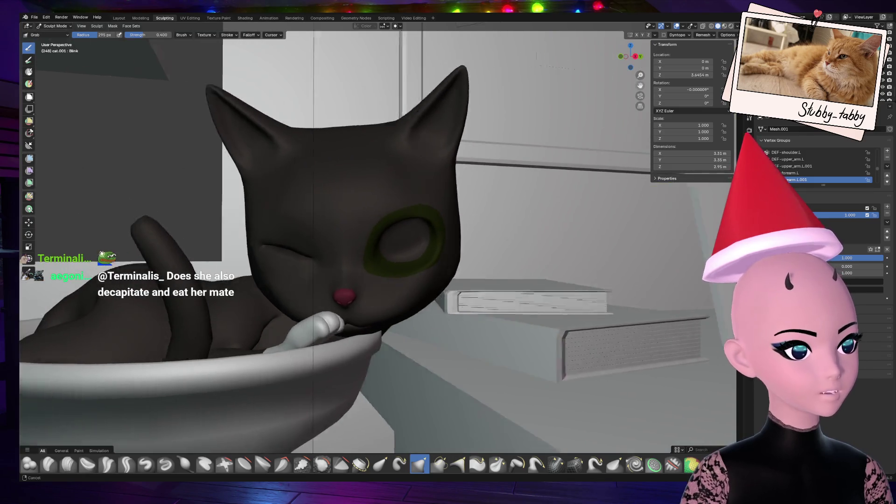
pyautogui.scroll(6, 581, 106)
pyautogui.moveTo(500, 240)
pyautogui.keyDown('shift'); pyautogui.mouseDown(button='middle')
pyautogui.moveTo(672, 59)
pyautogui.moveTo(630, 64)
pyautogui.mouseUp(button='middle'); pyautogui.keyUp('shift')
pyautogui.scroll(-3, 600, 60)
pyautogui.scroll(-2, 420, 101)
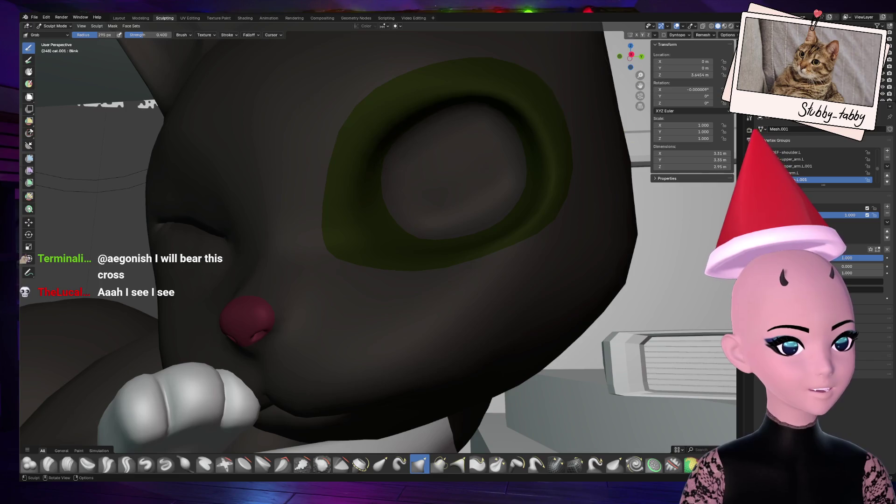
pyautogui.scroll(-2, 634, 77)
pyautogui.scroll(-2, 633, 77)
pyautogui.scroll(-2, 336, 163)
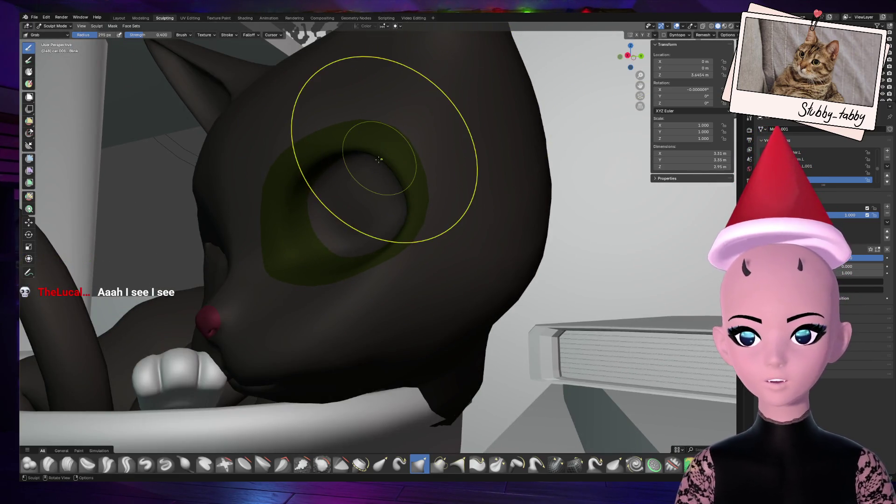
pyautogui.moveTo(628, 56); pyautogui.dragTo(603, 73)
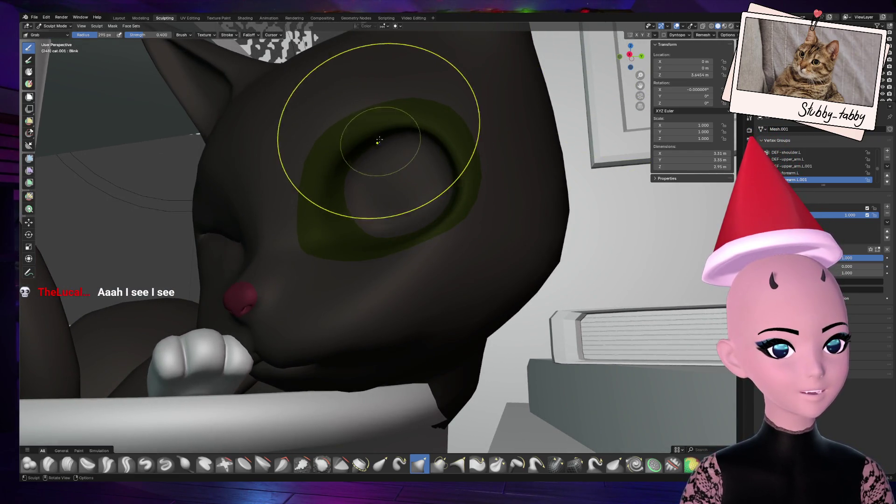
pyautogui.moveTo(396, 140); pyautogui.dragTo(374, 201)
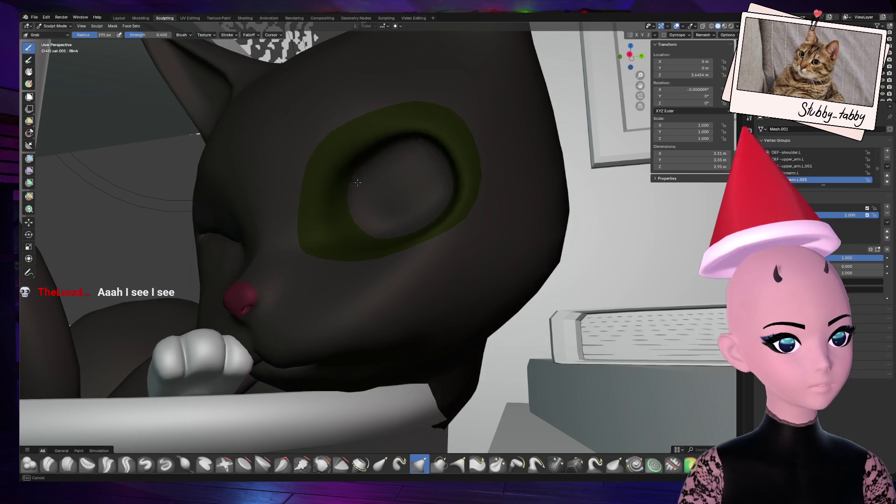
pyautogui.moveTo(393, 211)
pyautogui.mouseDown(button='middle')
pyautogui.moveTo(448, 231)
pyautogui.moveTo(539, 80)
pyautogui.mouseUp(button='middle')
pyautogui.moveTo(457, 177); pyautogui.dragTo(474, 193)
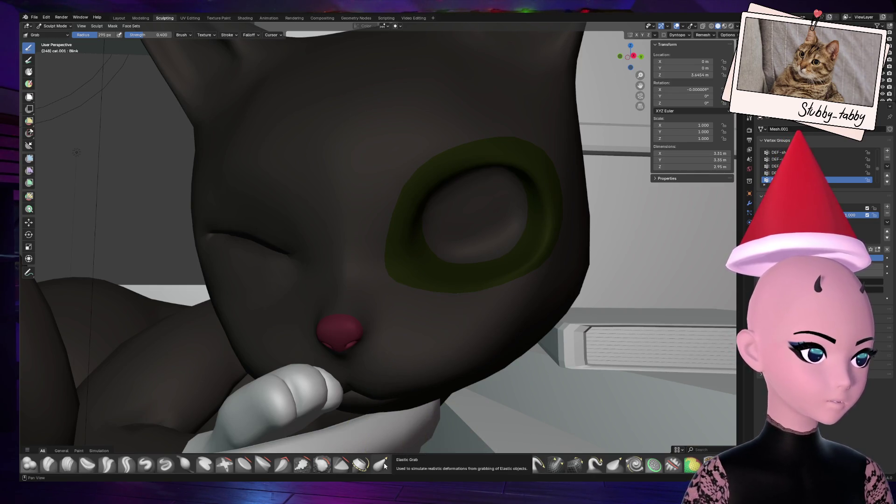
# - Undo a stray socket stroke, then try grab brush variants ending on Grab Silhouette
pyautogui.moveTo(467, 183); pyautogui.dragTo(468, 224)
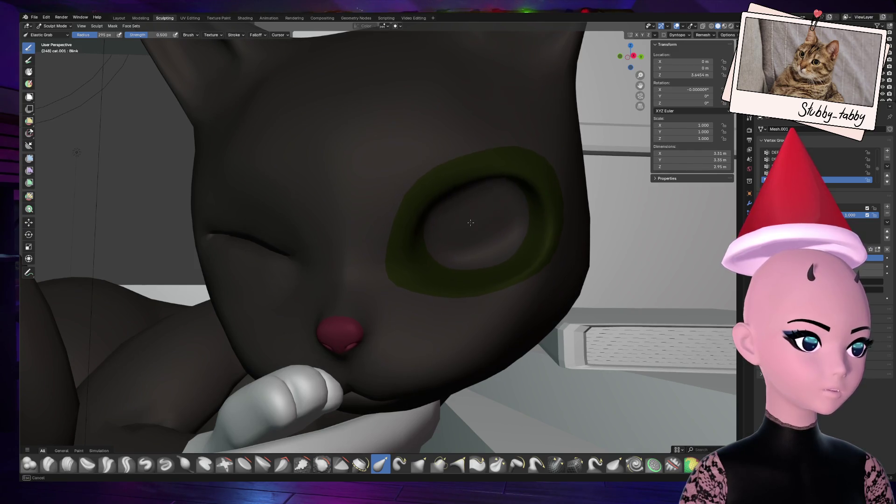
pyautogui.hotkey('ctrl', 'z')
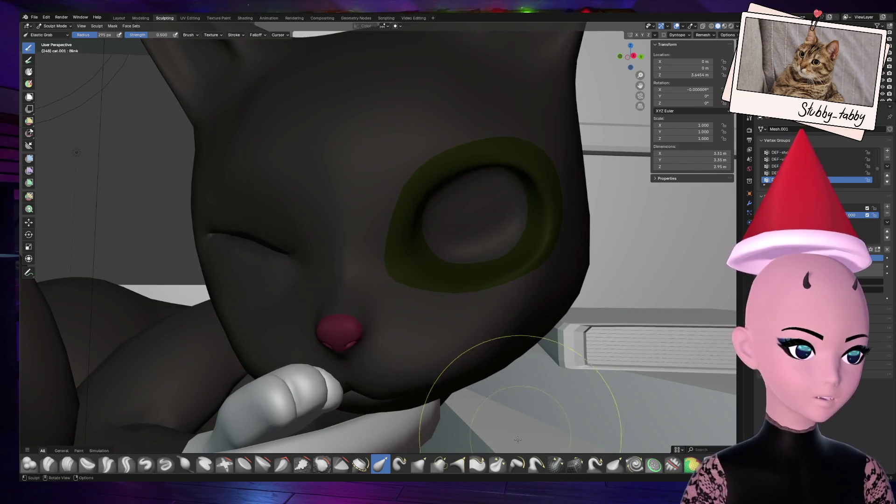
pyautogui.click(438, 464)
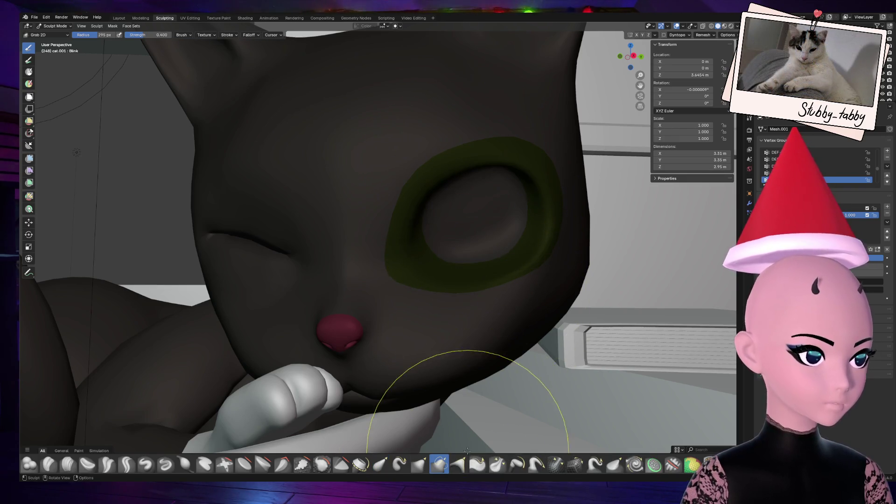
pyautogui.click(456, 465)
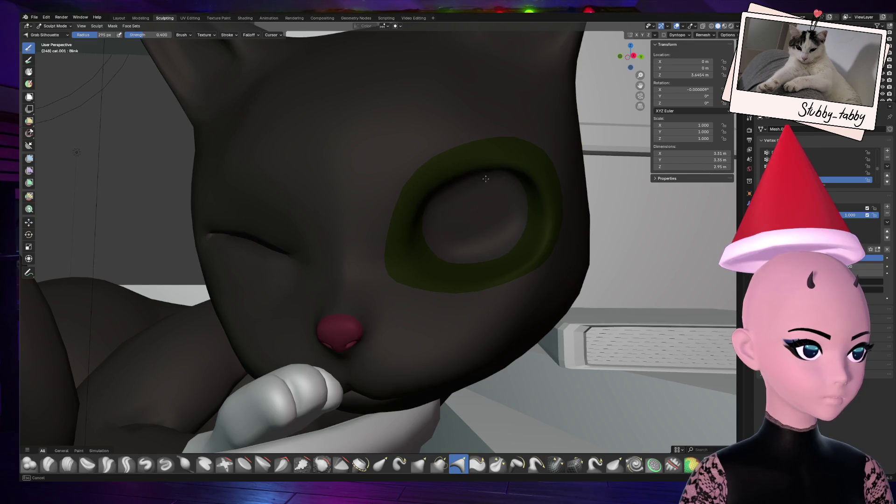
# - Drag the upper eyelid down in several Grab Silhouette strokes to narrow the eye to an almond slit
pyautogui.moveTo(483, 172); pyautogui.dragTo(490, 208)
pyautogui.moveTo(433, 202); pyautogui.dragTo(443, 221)
pyautogui.moveTo(469, 249)
pyautogui.mouseDown()
pyautogui.moveTo(510, 184)
pyautogui.moveTo(524, 209)
pyautogui.moveTo(518, 223)
pyautogui.mouseUp()
pyautogui.moveTo(456, 267); pyautogui.dragTo(456, 260)
pyautogui.moveTo(507, 244)
pyautogui.mouseDown()
pyautogui.moveTo(509, 231)
pyautogui.moveTo(536, 227)
pyautogui.moveTo(530, 222)
pyautogui.mouseUp()
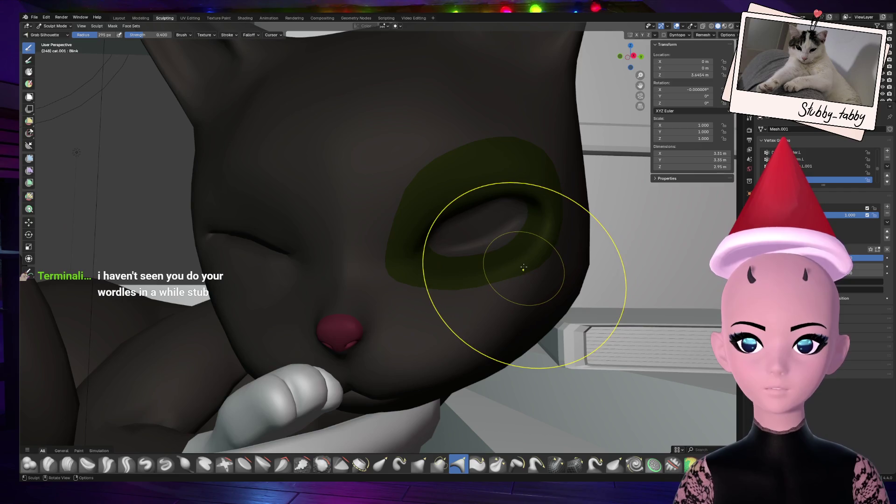
pyautogui.moveTo(479, 267); pyautogui.dragTo(455, 266)
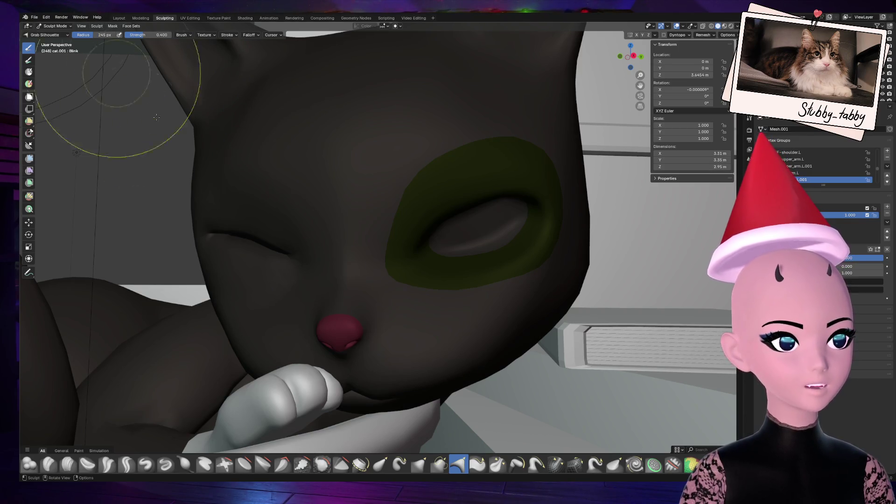
# - Pull the lower eyelid up and upper eyelid down until the eye nearly closes, checking from other angles
pyautogui.moveTo(454, 260); pyautogui.dragTo(445, 253)
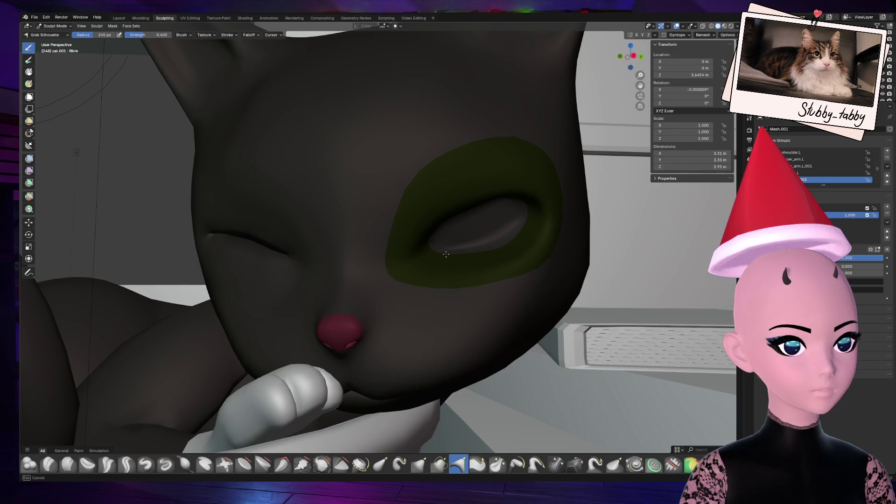
pyautogui.moveTo(507, 255)
pyautogui.mouseDown()
pyautogui.moveTo(498, 227)
pyautogui.moveTo(529, 224)
pyautogui.mouseUp()
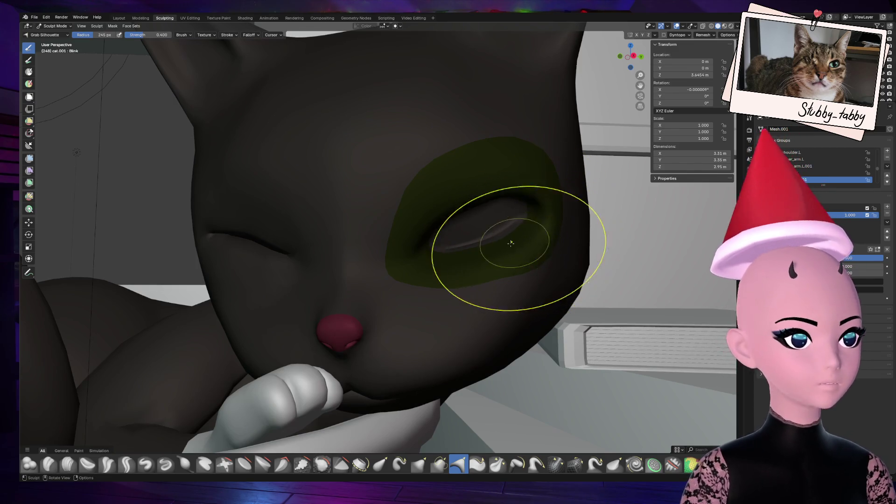
pyautogui.moveTo(628, 57); pyautogui.dragTo(629, 60)
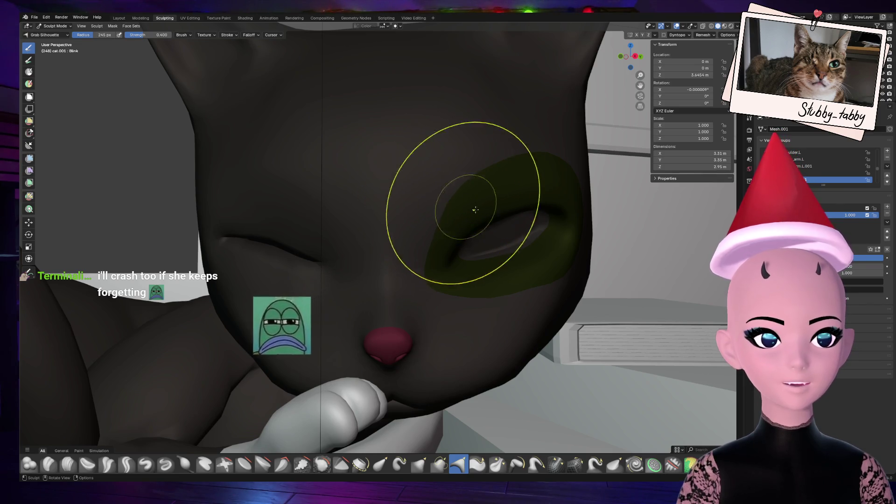
pyautogui.moveTo(482, 224)
pyautogui.mouseDown()
pyautogui.moveTo(488, 239)
pyautogui.moveTo(511, 223)
pyautogui.moveTo(553, 229)
pyautogui.mouseUp()
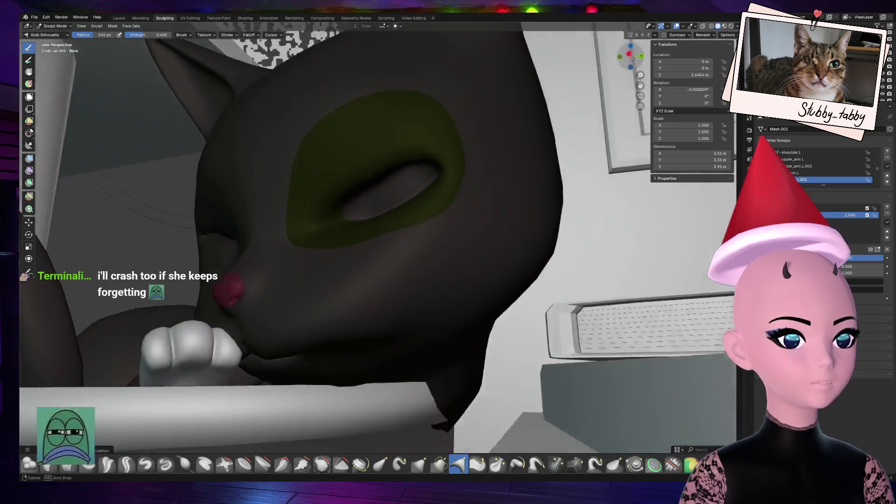
pyautogui.moveTo(378, 245); pyautogui.dragTo(313, 304, button='middle')
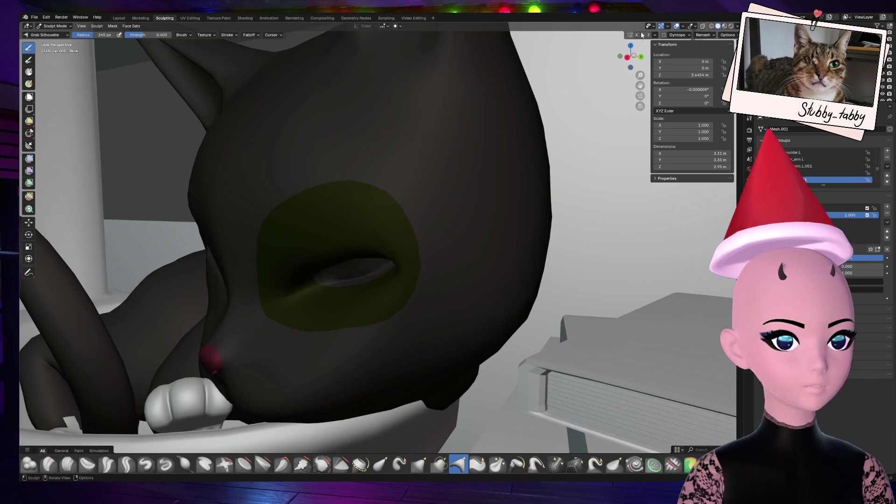
pyautogui.moveTo(365, 288); pyautogui.dragTo(503, 257, button='middle')
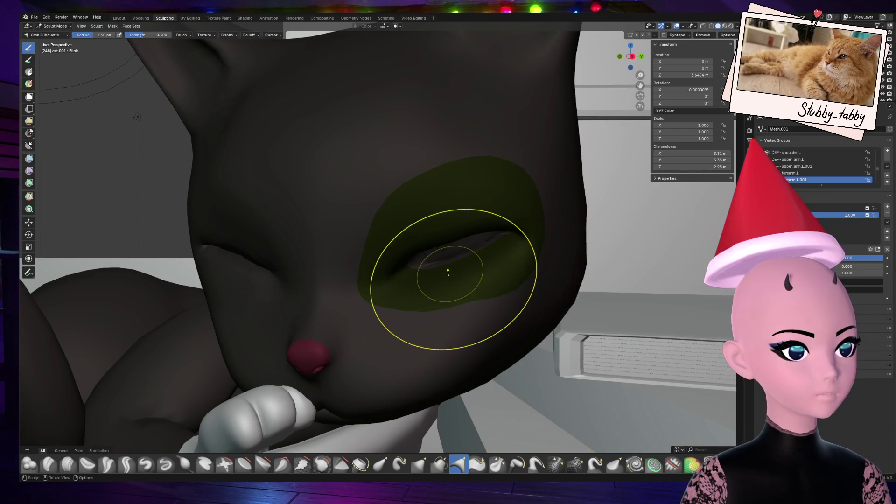
# - Rotate around the head and refine the closed eyelid into a smooth curved crease
pyautogui.press('b')
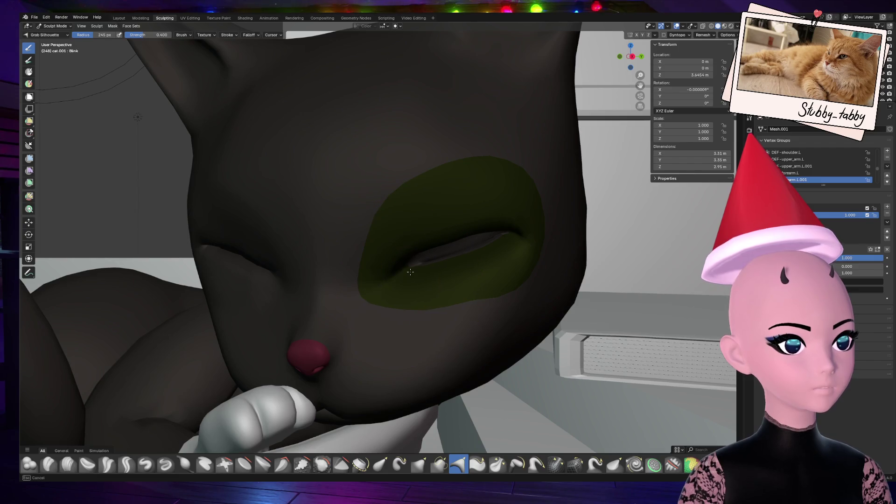
pyautogui.press('Escape')
pyautogui.moveTo(564, 190)
pyautogui.mouseDown(button='middle')
pyautogui.moveTo(538, 183)
pyautogui.moveTo(448, 245)
pyautogui.mouseUp(button='middle')
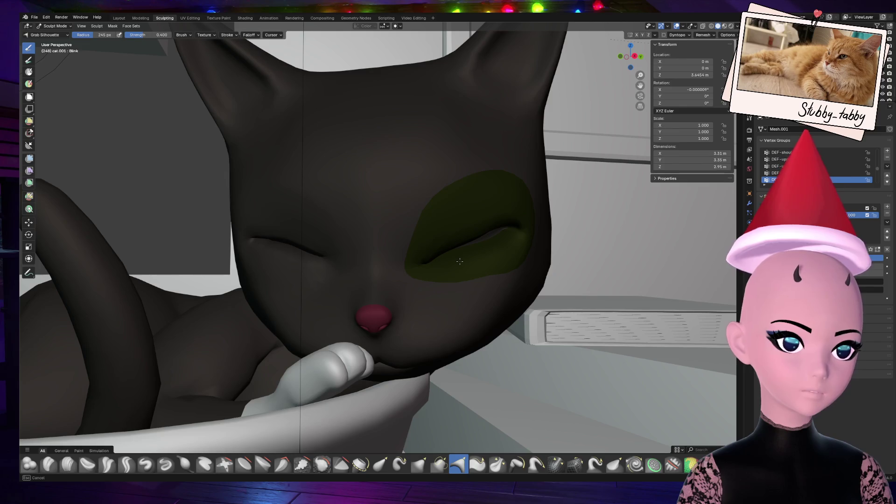
pyautogui.moveTo(492, 232); pyautogui.dragTo(501, 245)
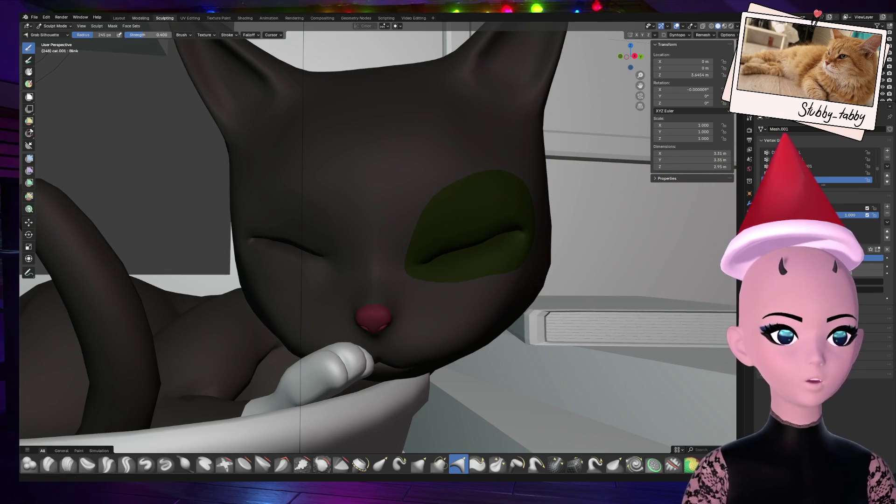
pyautogui.click(32, 17)
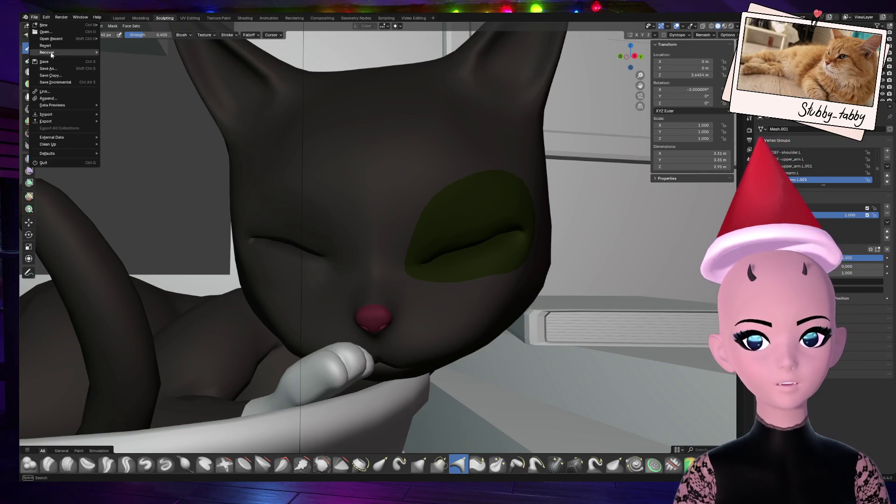
# - Save the cat scene file with the closed-eye blink, twice via File > Save
pyautogui.click(52, 62)
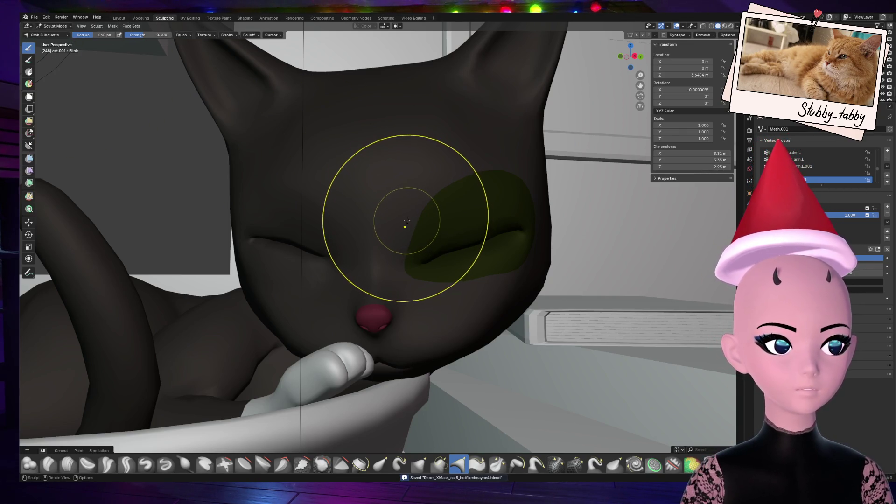
pyautogui.click(34, 16)
pyautogui.click(45, 65)
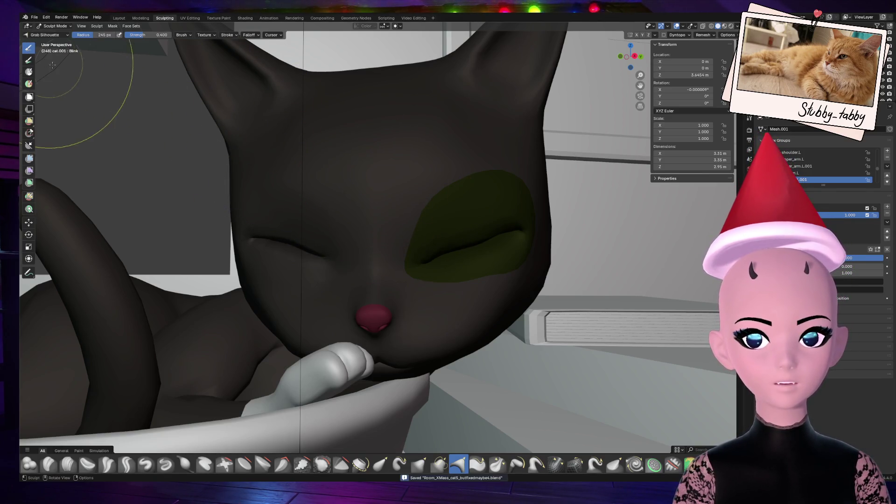
pyautogui.scroll(1, 515, 233)
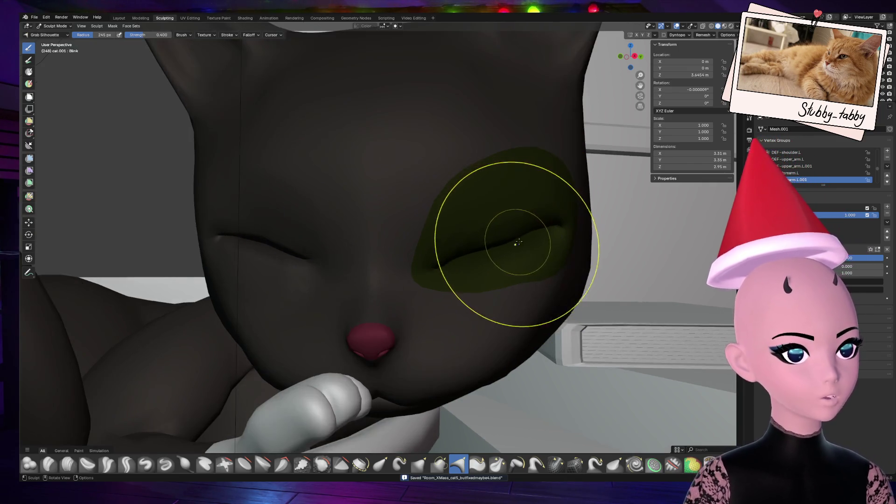
# - Orbit around the cat's head to inspect the closed eyelid crease from several angles
pyautogui.moveTo(575, 63); pyautogui.dragTo(533, 105, button='middle')
pyautogui.moveTo(136, 144); pyautogui.dragTo(98, 196, button='middle')
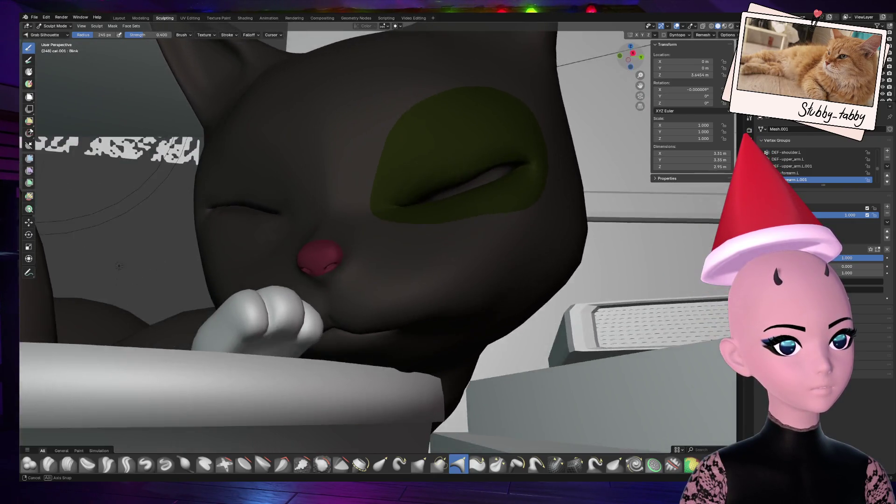
pyautogui.moveTo(97, 196); pyautogui.dragTo(571, 138, button='middle')
pyautogui.scroll(2, 570, 139)
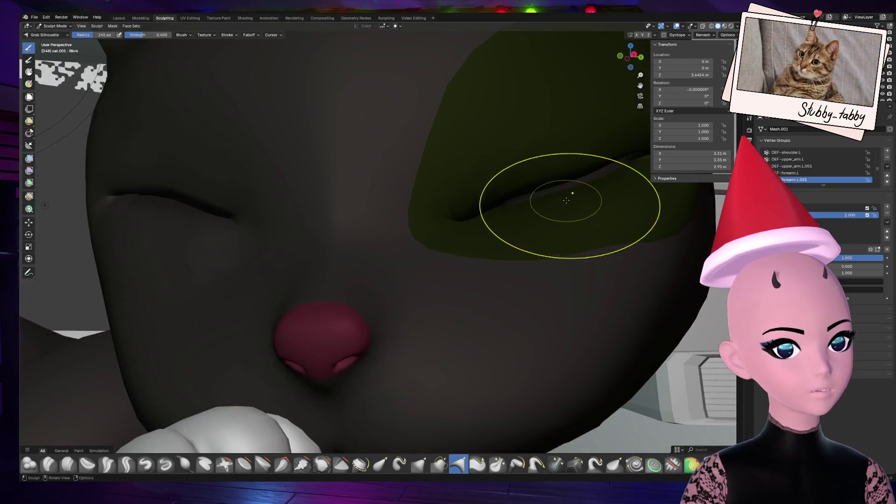
pyautogui.moveTo(620, 56); pyautogui.dragTo(631, 56)
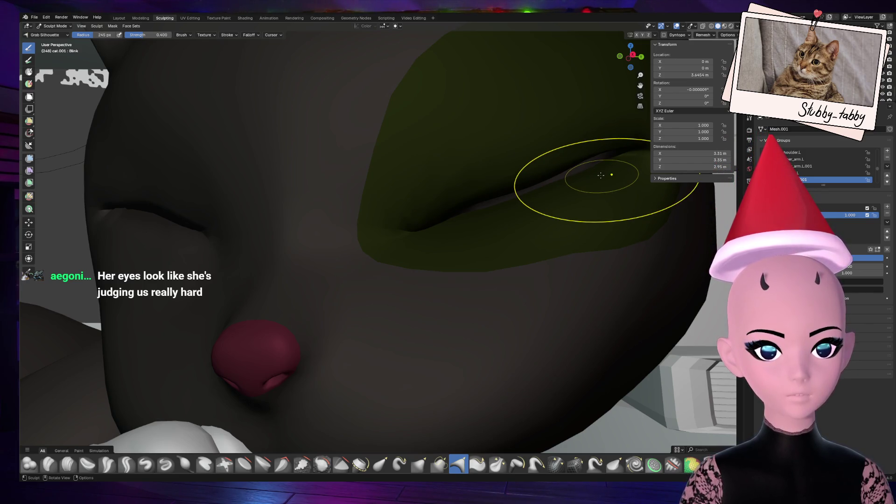
pyautogui.moveTo(601, 175); pyautogui.dragTo(581, 189, button='middle')
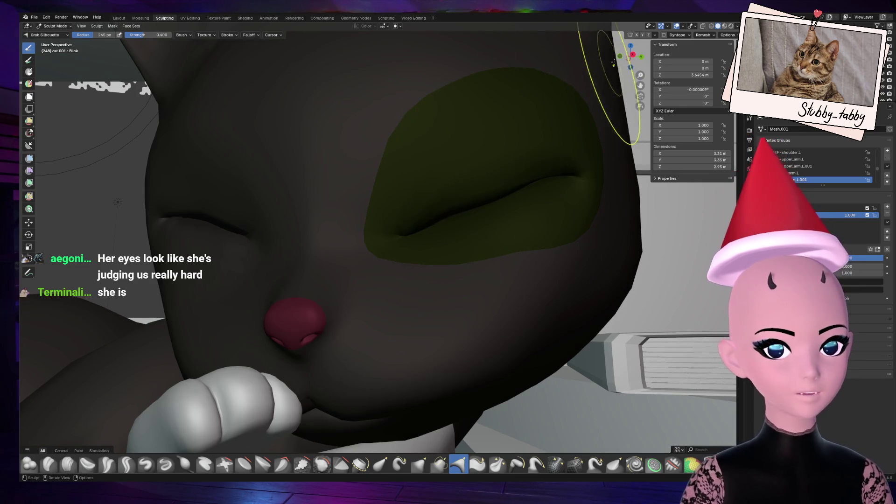
pyautogui.moveTo(602, 70); pyautogui.dragTo(619, 60, button='middle')
pyautogui.scroll(2, 464, 214)
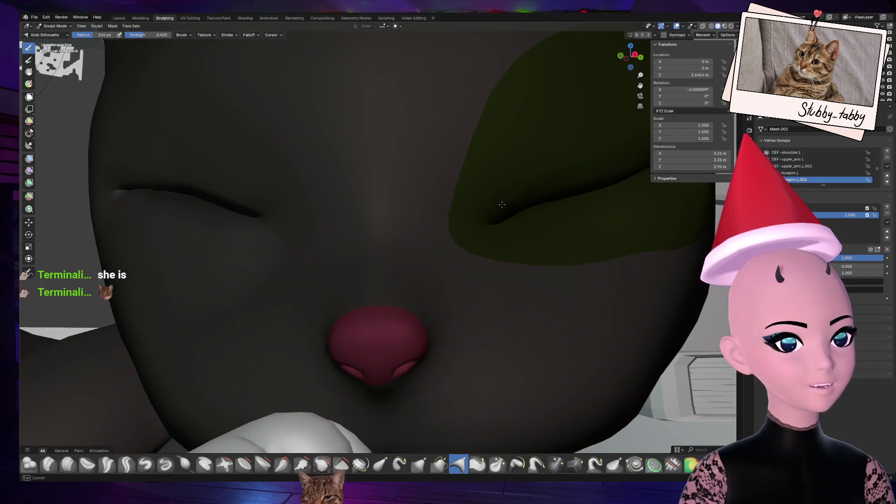
pyautogui.scroll(-5, 542, 218)
pyautogui.moveTo(543, 217); pyautogui.dragTo(491, 210, button='middle')
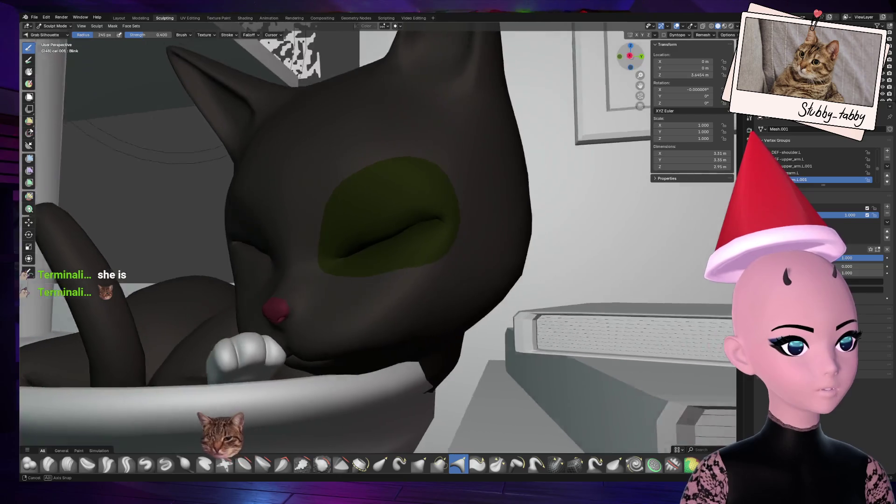
pyautogui.moveTo(448, 231)
pyautogui.mouseDown(button='middle')
pyautogui.moveTo(360, 235)
pyautogui.moveTo(420, 231)
pyautogui.moveTo(345, 219)
pyautogui.mouseUp(button='middle')
pyautogui.scroll(2, 360, 235)
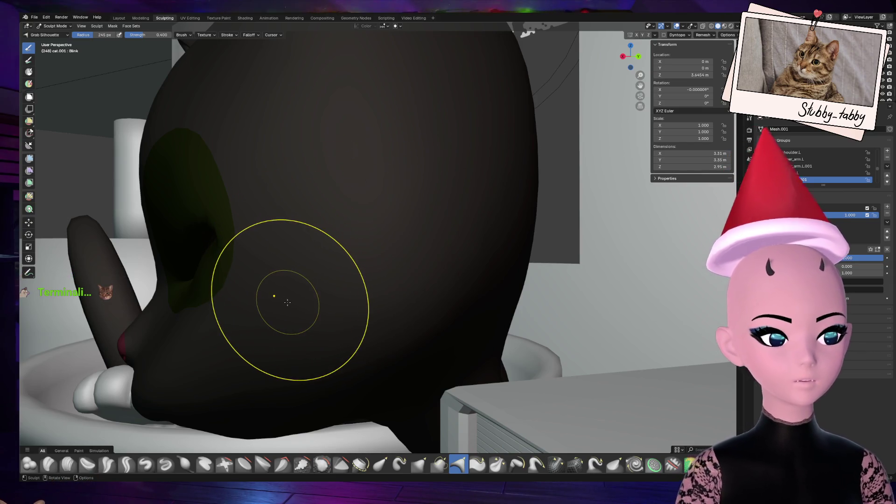
pyautogui.moveTo(231, 296)
pyautogui.mouseDown(button='middle')
pyautogui.moveTo(280, 273)
pyautogui.moveTo(266, 259)
pyautogui.moveTo(434, 231)
pyautogui.mouseUp(button='middle')
pyautogui.scroll(2, 448, 200)
pyautogui.scroll(2, 480, 176)
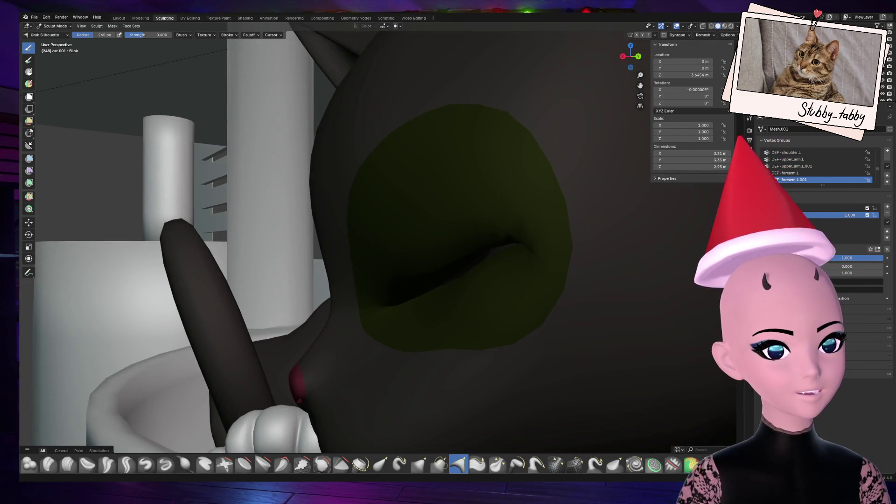
# - Switch to the plain Grab brush and orbit to face the closed-eyed cat head-on
pyautogui.click(418, 464)
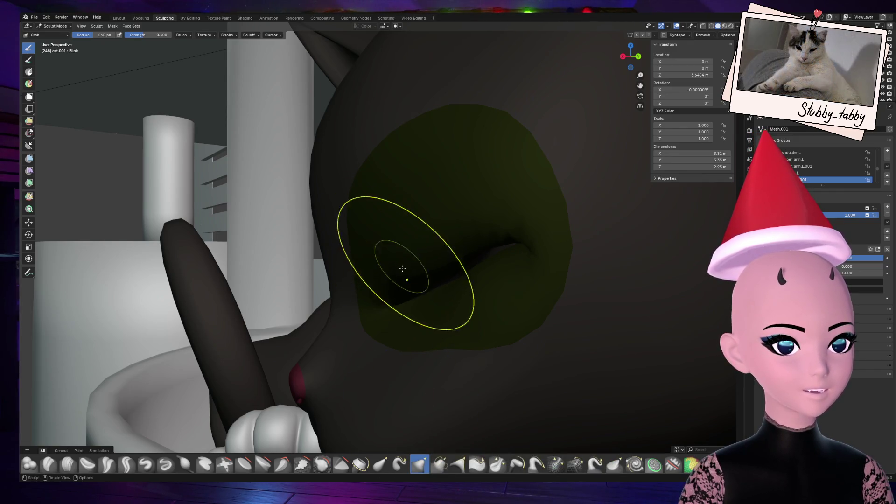
pyautogui.scroll(-3, 448, 211)
pyautogui.moveTo(476, 189); pyautogui.dragTo(380, 259, button='middle')
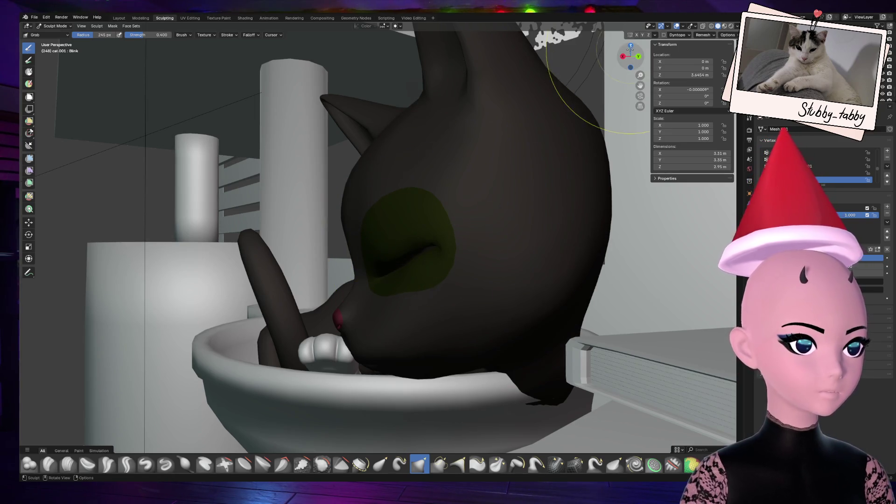
pyautogui.moveTo(462, 208); pyautogui.dragTo(578, 205, button='middle')
pyautogui.scroll(2, 579, 205)
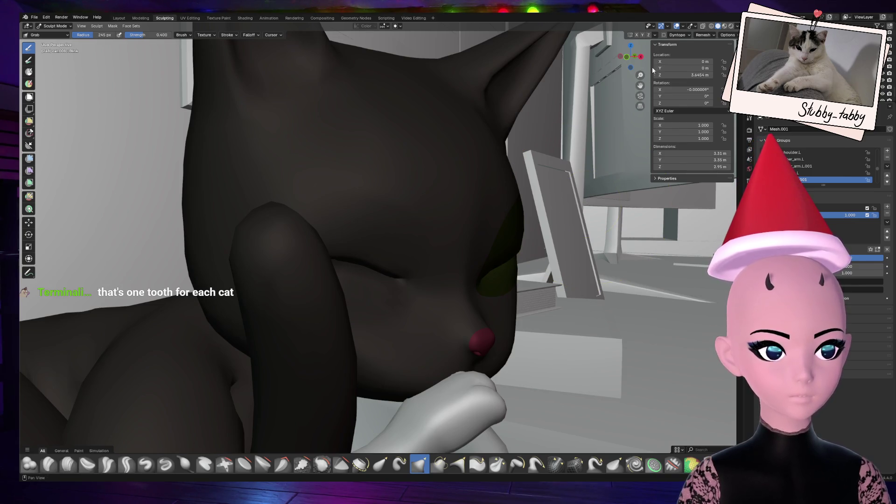
pyautogui.moveTo(649, 73)
pyautogui.mouseDown(button='middle')
pyautogui.moveTo(616, 98)
pyautogui.moveTo(448, 479)
pyautogui.mouseUp(button='middle')
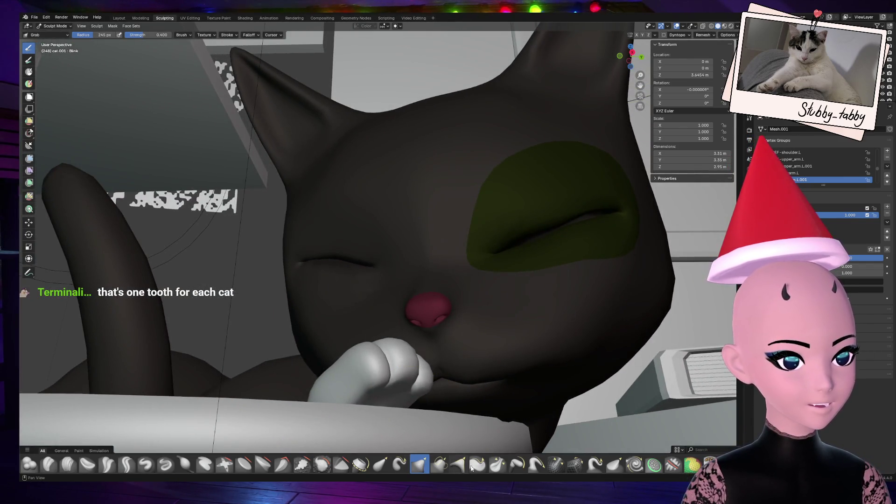
# - With Grab Silhouette reselected, pull the closed eyelid up and to the right into a cleaner crease
pyautogui.click(460, 464)
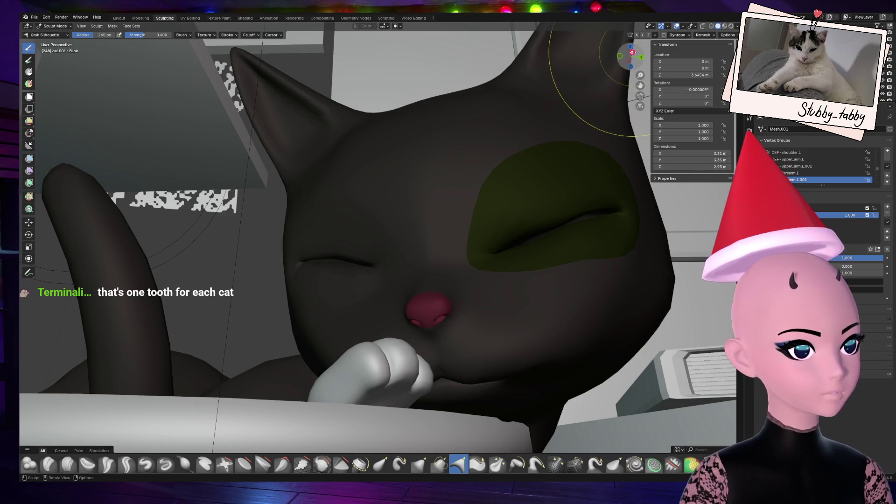
pyautogui.moveTo(609, 66); pyautogui.dragTo(559, 150, button='middle')
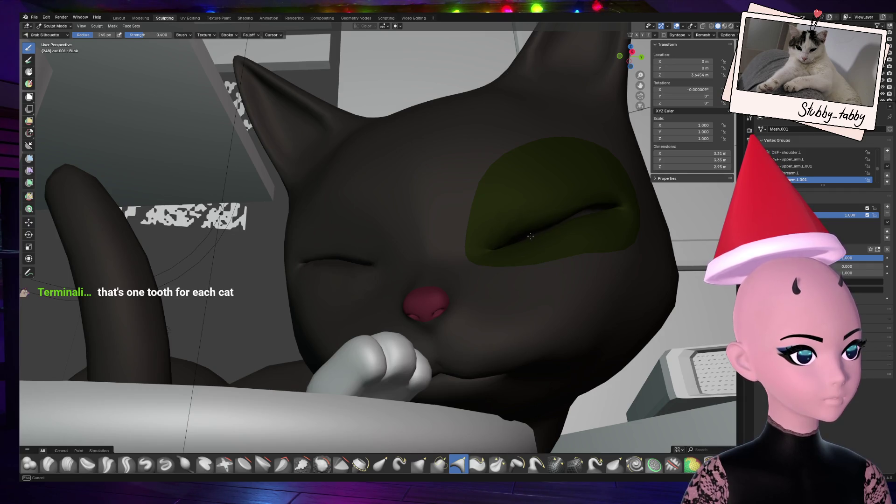
pyautogui.moveTo(529, 233); pyautogui.dragTo(516, 231)
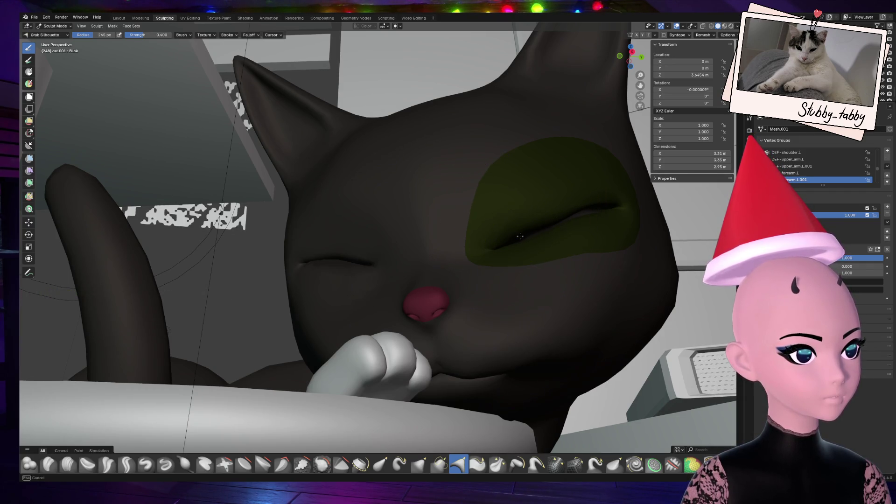
pyautogui.moveTo(571, 218); pyautogui.dragTo(591, 209)
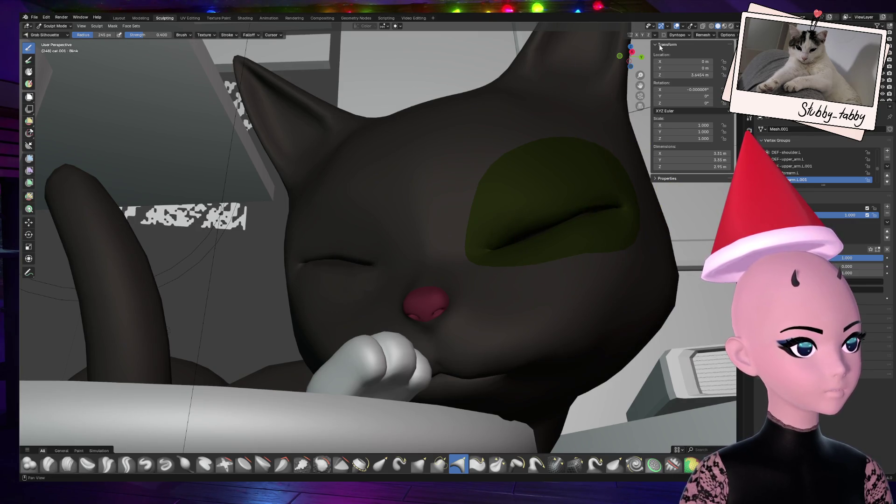
pyautogui.moveTo(616, 70); pyautogui.dragTo(603, 80, button='middle')
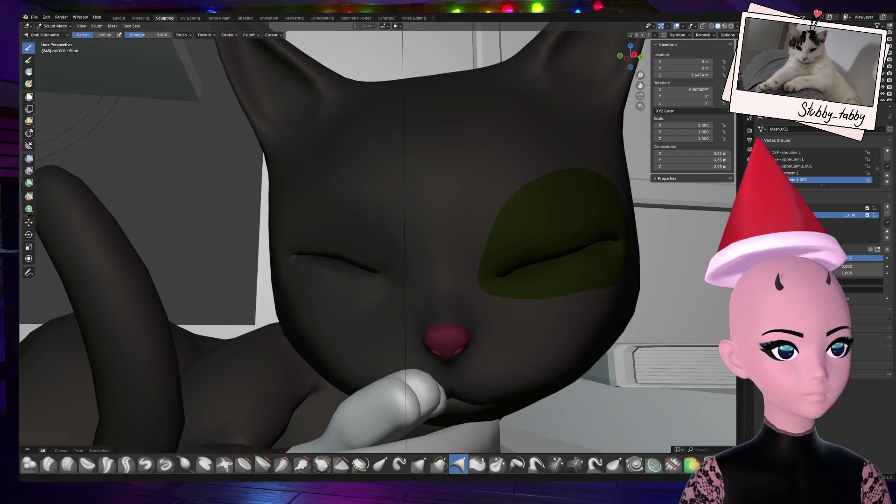
# - Save the cat file and orbit out to view the cat in its bowl from behind
pyautogui.click(33, 17)
pyautogui.click(49, 62)
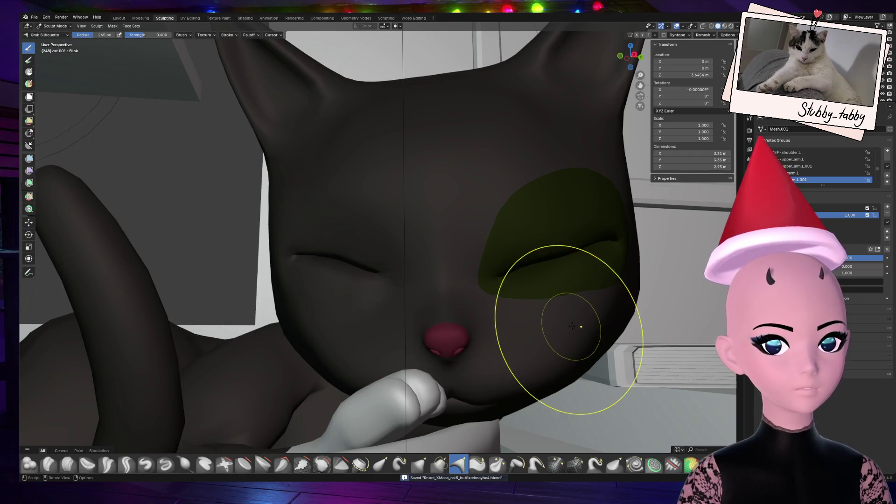
pyautogui.scroll(-5, 570, 320)
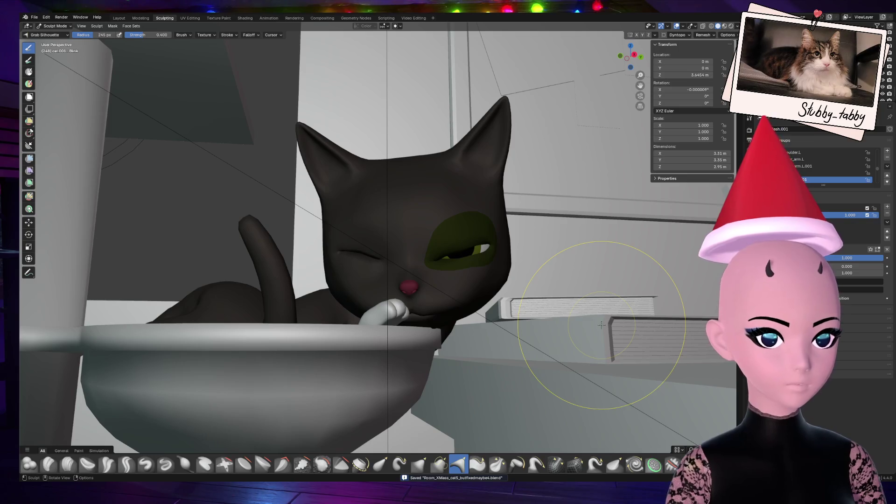
pyautogui.scroll(2, 480, 220)
pyautogui.moveTo(601, 77); pyautogui.dragTo(574, 91, button='middle')
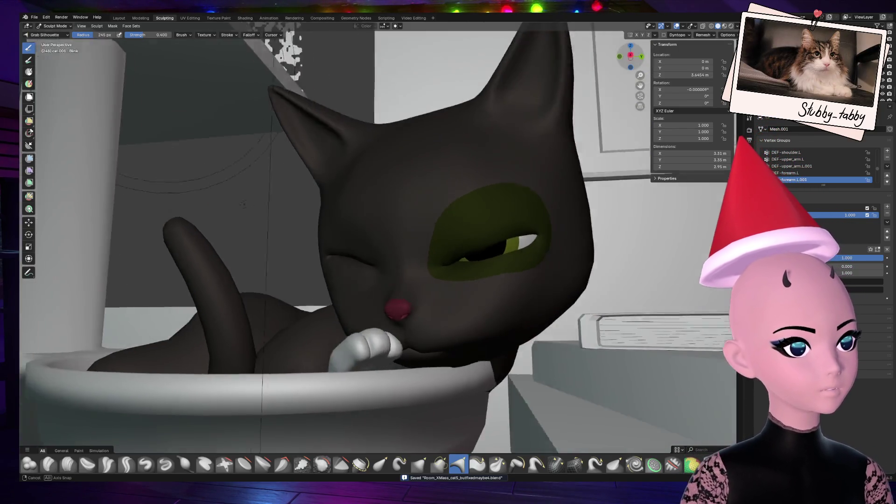
pyautogui.scroll(-2, 539, 330)
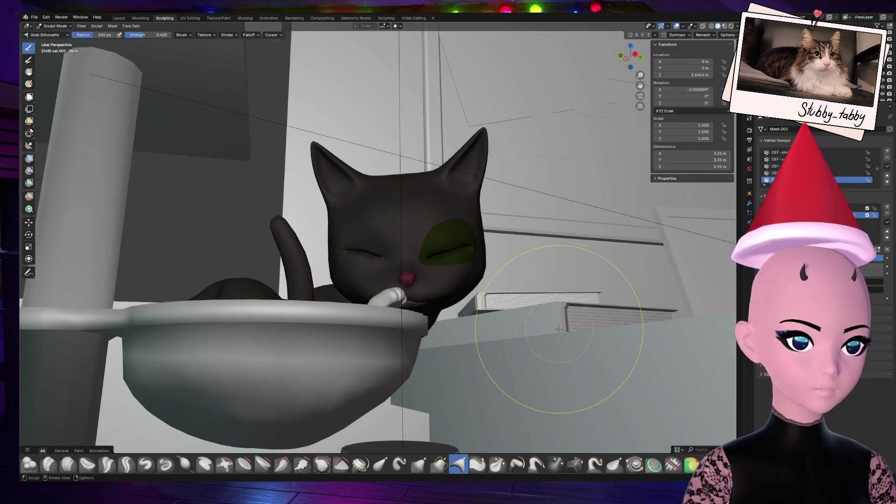
pyautogui.moveTo(559, 329)
pyautogui.mouseDown(button='middle')
pyautogui.moveTo(518, 315)
pyautogui.moveTo(584, 67)
pyautogui.mouseUp(button='middle')
pyautogui.scroll(2, 623, 63)
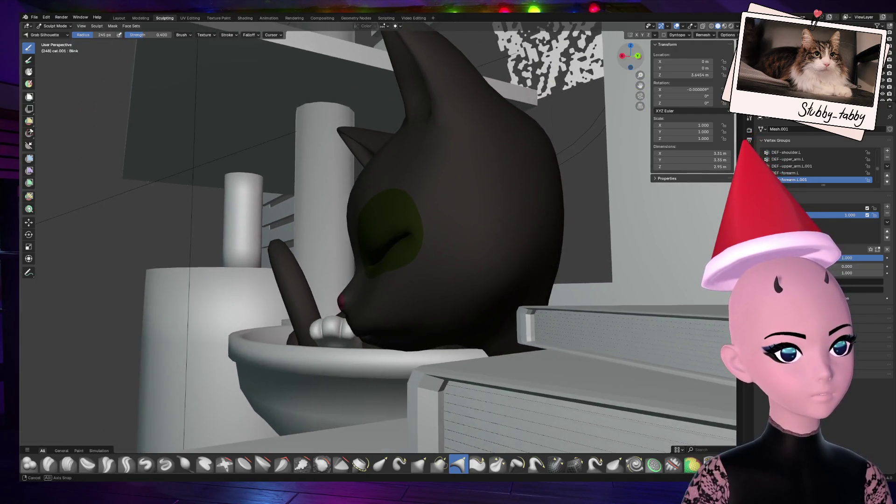
pyautogui.scroll(2, 481, 169)
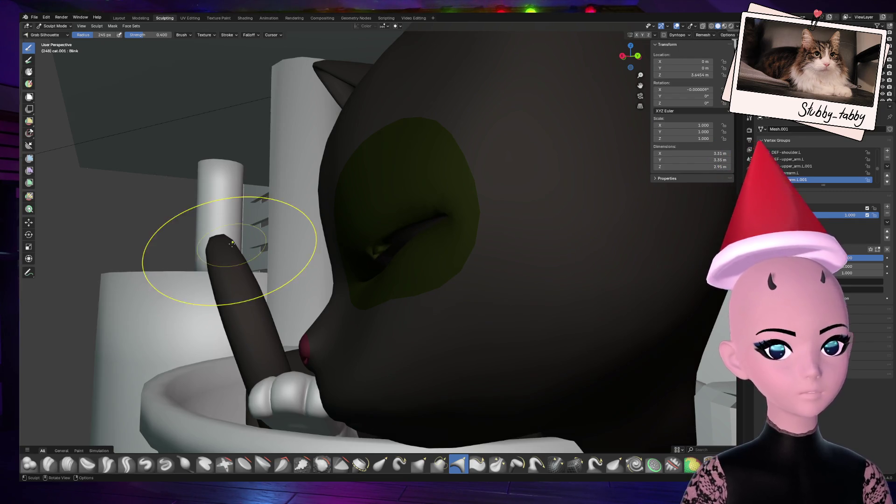
# - Orbit around the cat's head to inspect the closed eyelid from several angles, then reach the File menu
pyautogui.moveTo(626, 73); pyautogui.dragTo(602, 83, button='middle')
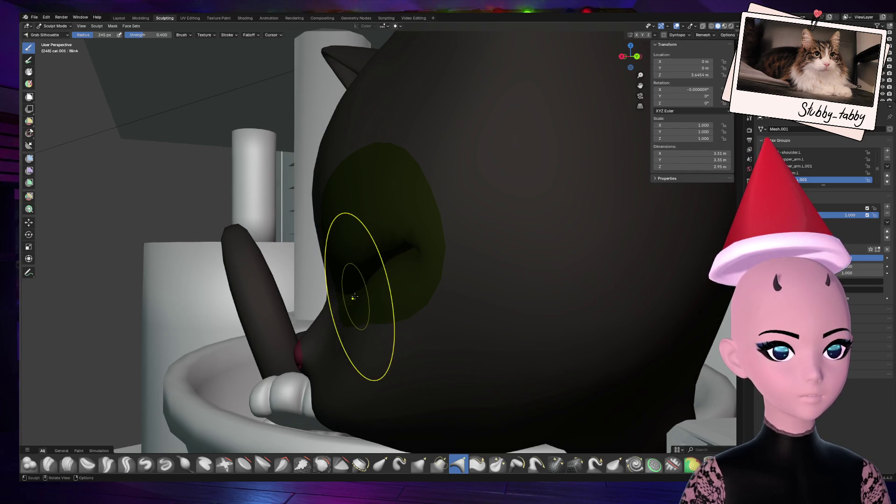
pyautogui.moveTo(602, 66)
pyautogui.mouseDown(button='middle')
pyautogui.moveTo(582, 77)
pyautogui.moveTo(598, 77)
pyautogui.mouseUp(button='middle')
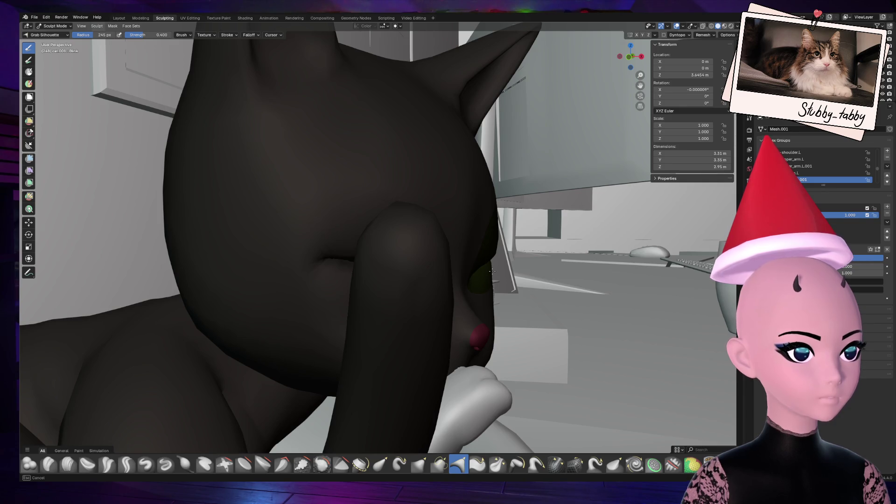
pyautogui.moveTo(577, 273)
pyautogui.mouseDown(button='middle')
pyautogui.moveTo(532, 280)
pyautogui.moveTo(630, 67)
pyautogui.mouseUp(button='middle')
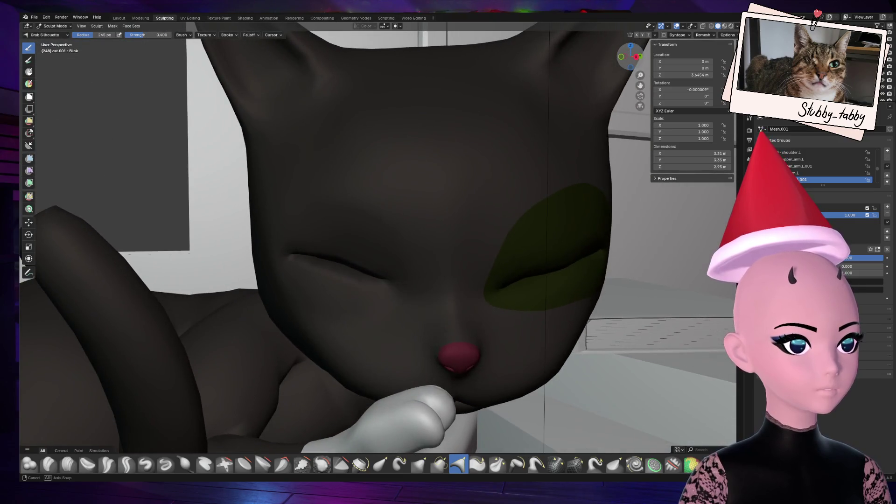
pyautogui.scroll(-5, 639, 296)
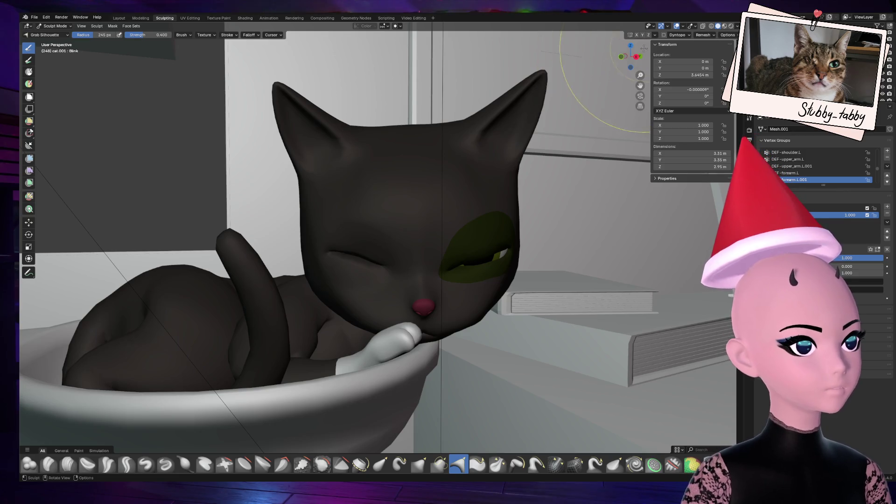
pyautogui.moveTo(616, 77); pyautogui.dragTo(502, 315, button='middle')
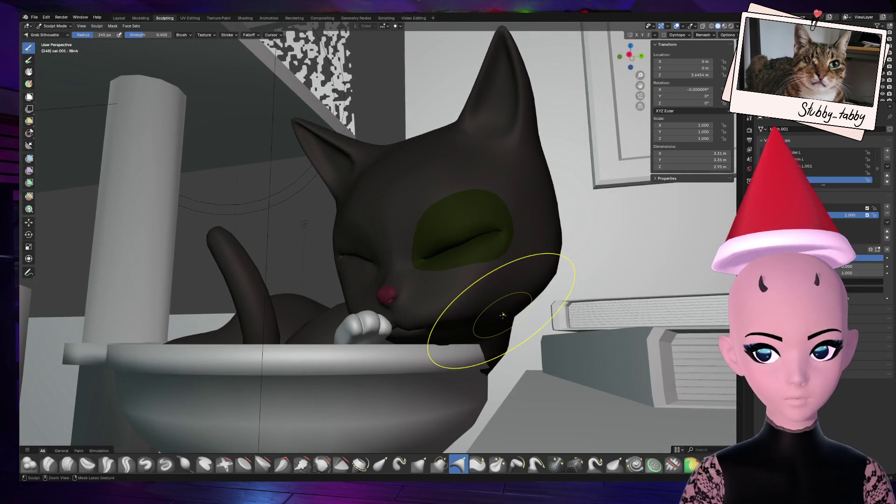
pyautogui.moveTo(304, 224)
pyautogui.mouseDown(button='middle')
pyautogui.moveTo(512, 170)
pyautogui.moveTo(390, 210)
pyautogui.mouseUp(button='middle')
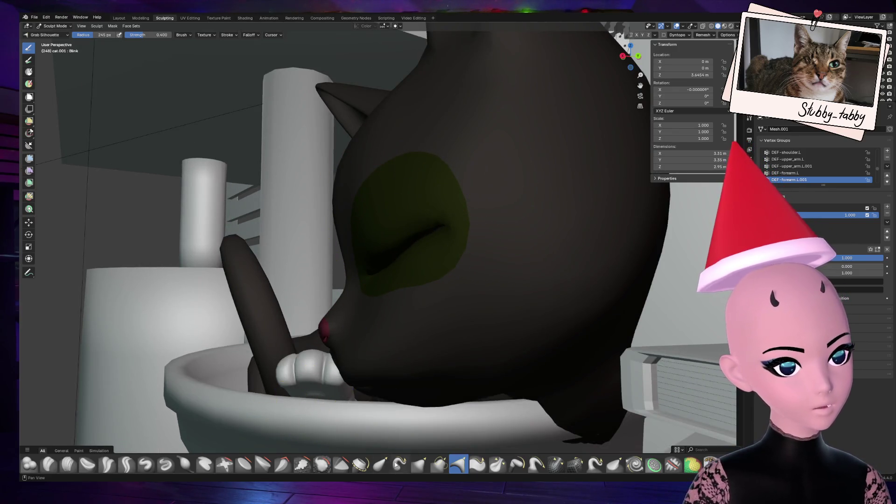
pyautogui.click(34, 17)
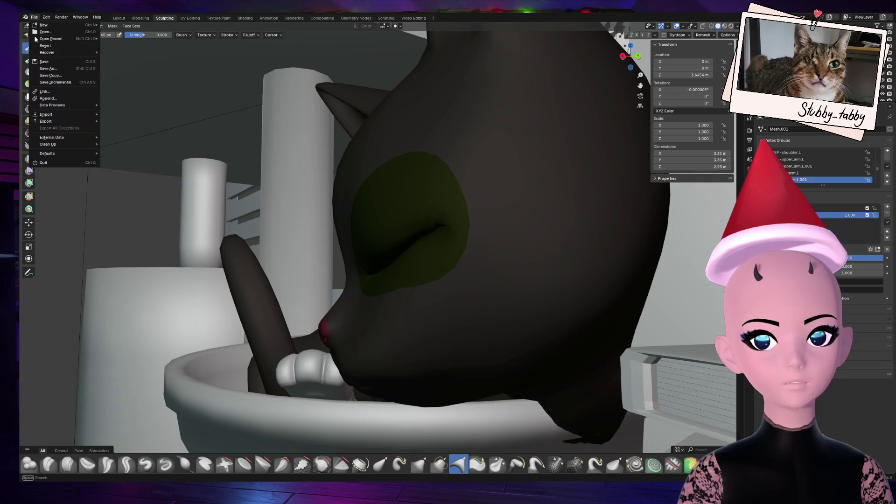
# - Save the cat file, tug the eye-socket slit down-left and orbit to check the crease
pyautogui.click(44, 62)
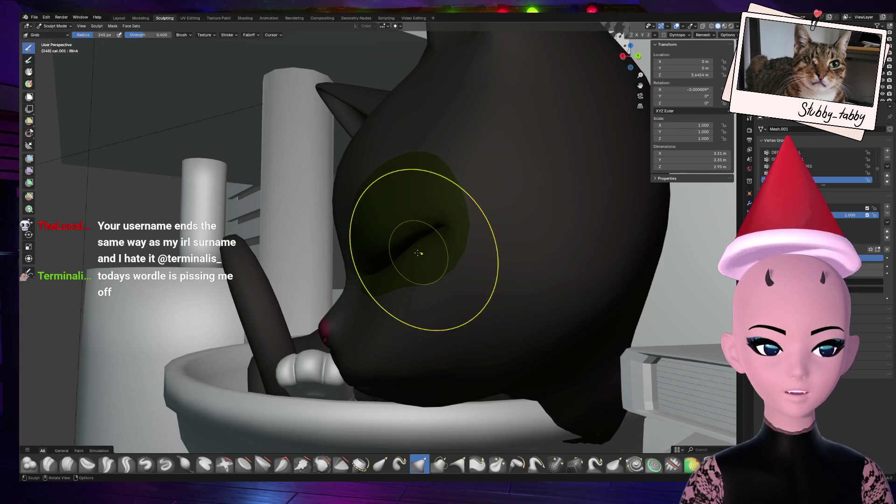
pyautogui.moveTo(639, 85); pyautogui.dragTo(616, 105)
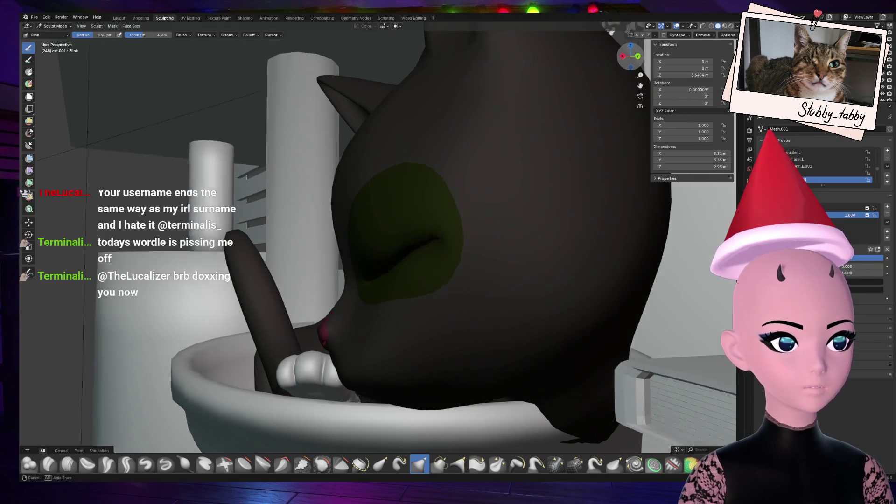
pyautogui.moveTo(391, 264); pyautogui.dragTo(379, 278)
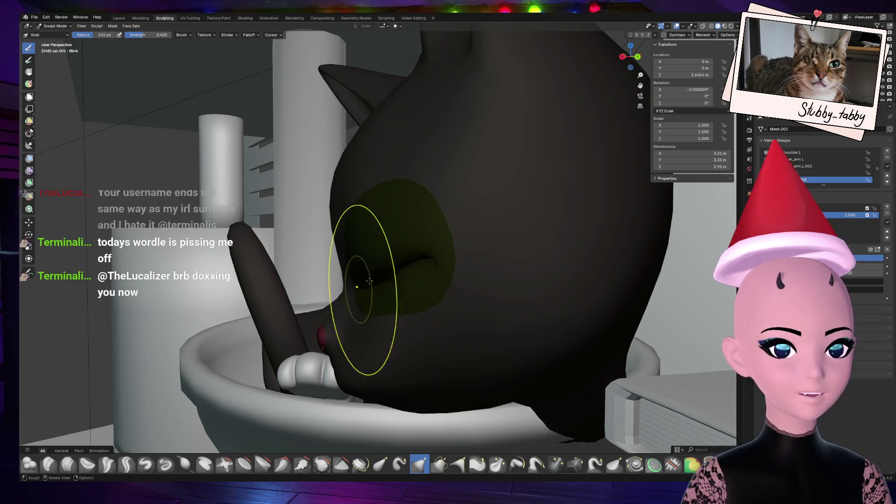
pyautogui.moveTo(632, 54); pyautogui.dragTo(621, 57)
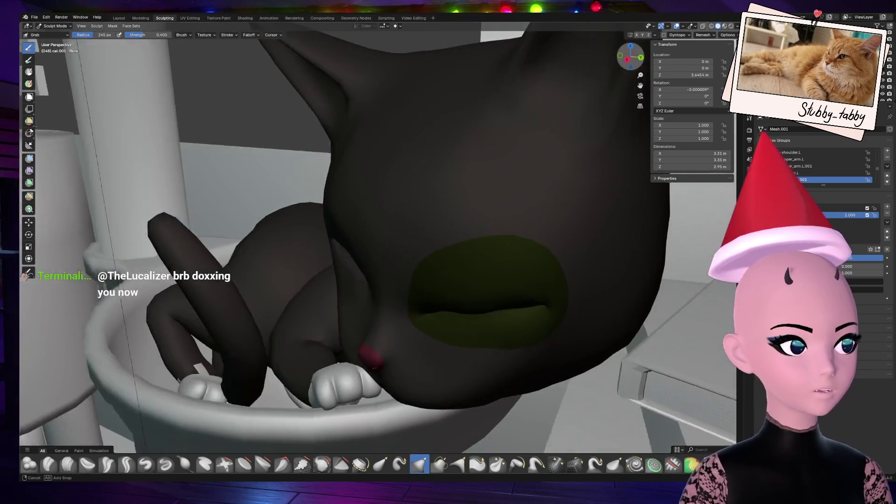
pyautogui.moveTo(622, 57); pyautogui.dragTo(627, 60)
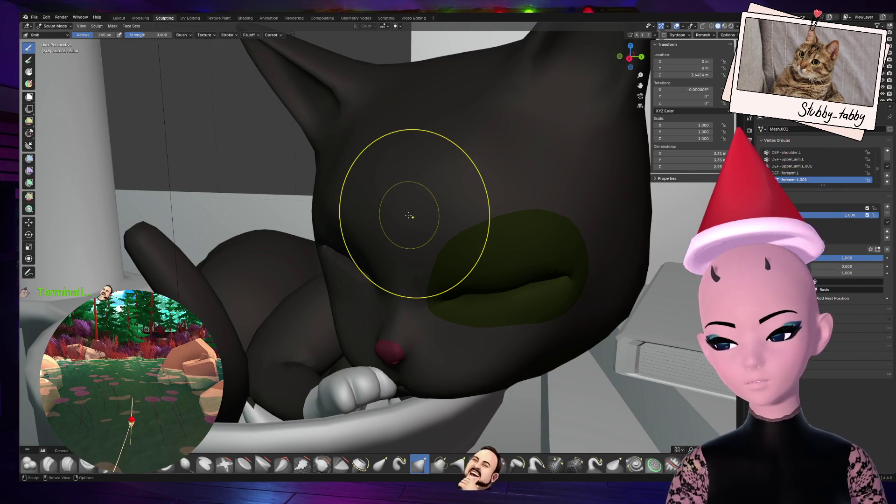
pyautogui.moveTo(630, 56)
pyautogui.mouseDown()
pyautogui.moveTo(609, 70)
pyautogui.moveTo(630, 56)
pyautogui.mouseUp()
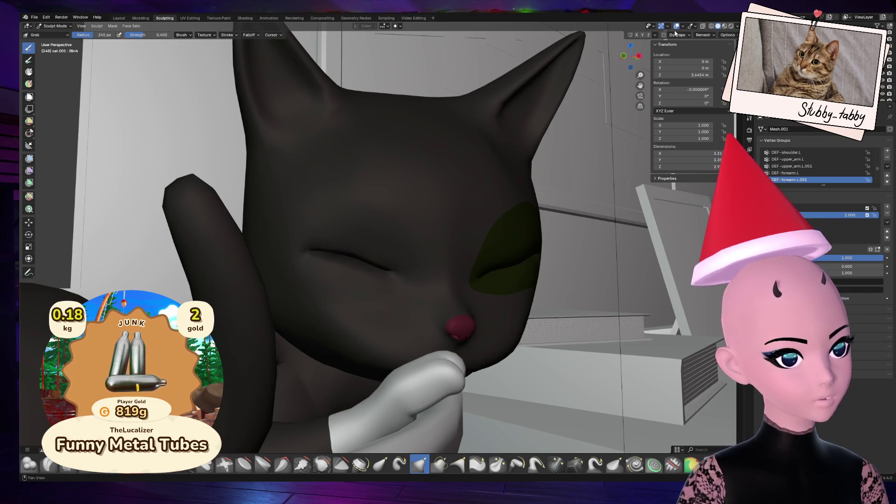
pyautogui.moveTo(617, 77); pyautogui.dragTo(615, 117, button='middle')
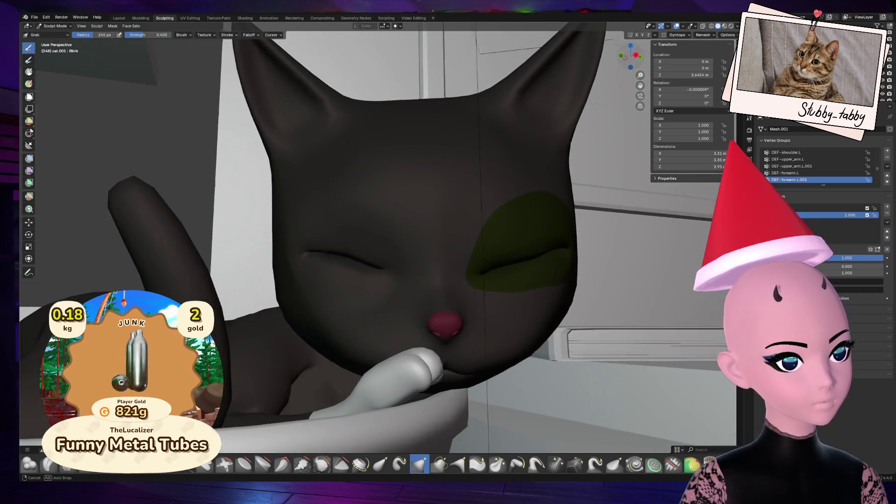
pyautogui.scroll(-2, 615, 118)
pyautogui.scroll(-2, 599, 105)
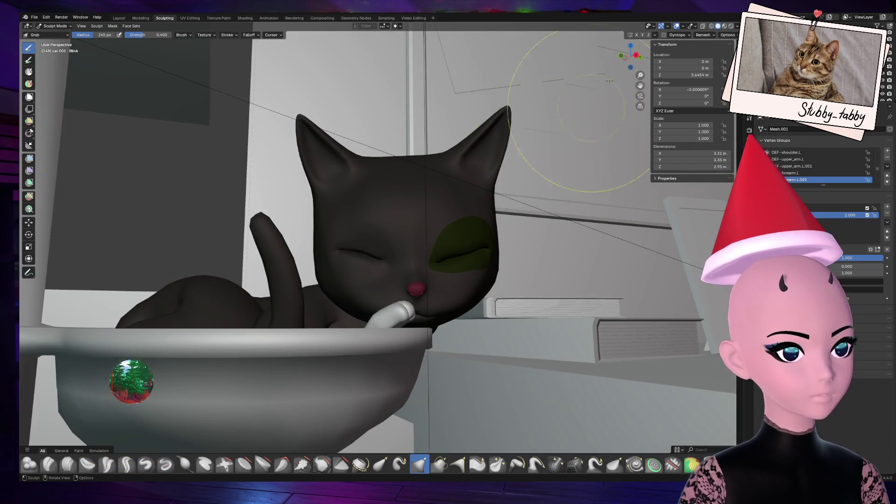
# - Switch the cat mesh from sculpting to Edit Mode and go orthographic
pyautogui.click(56, 27)
pyautogui.click(54, 41)
pyautogui.press('KP_5')
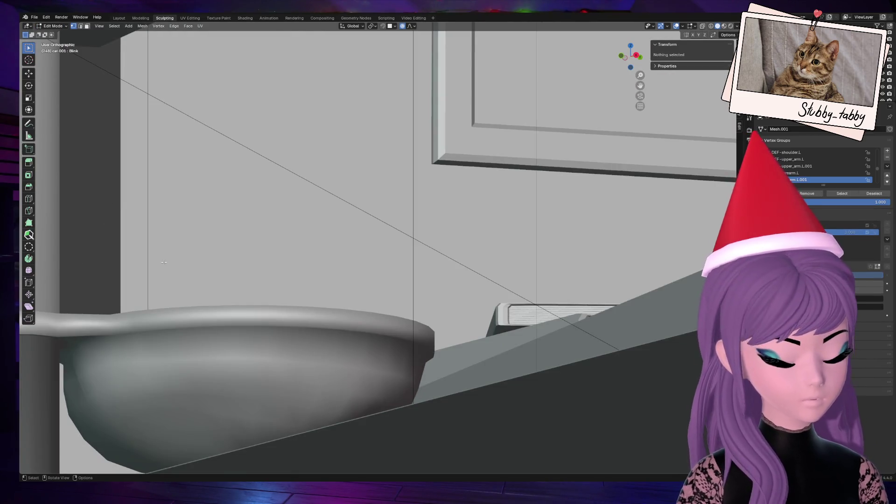
pyautogui.scroll(-5, 275, 193)
# - Orbit out to the room scene and select a vertex on the black cat's head
pyautogui.moveTo(275, 194); pyautogui.dragTo(591, 75, button='middle')
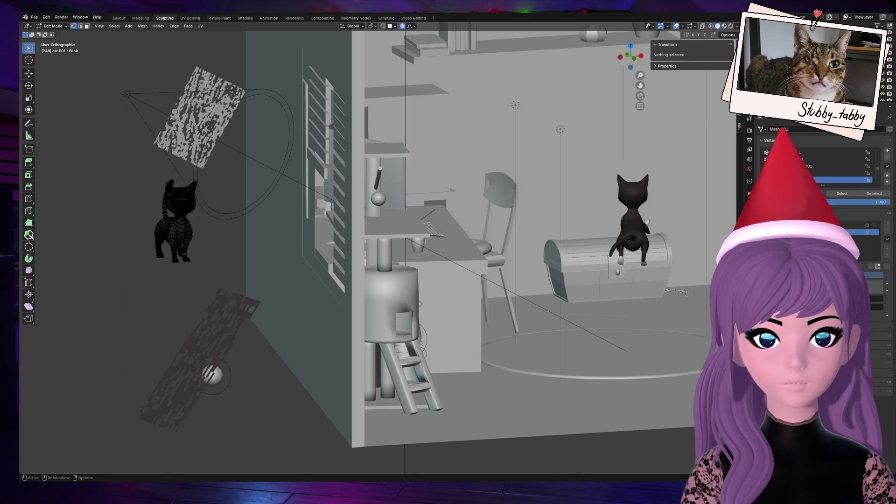
pyautogui.click(183, 223)
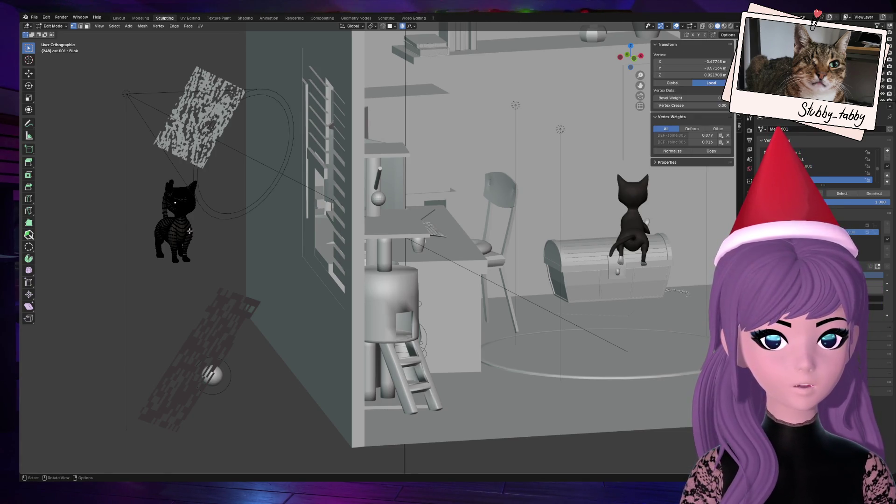
# - Frame the head vertex, preview lit shading and clear the selection while orbiting toward the face
pyautogui.press('KP_Decimal')
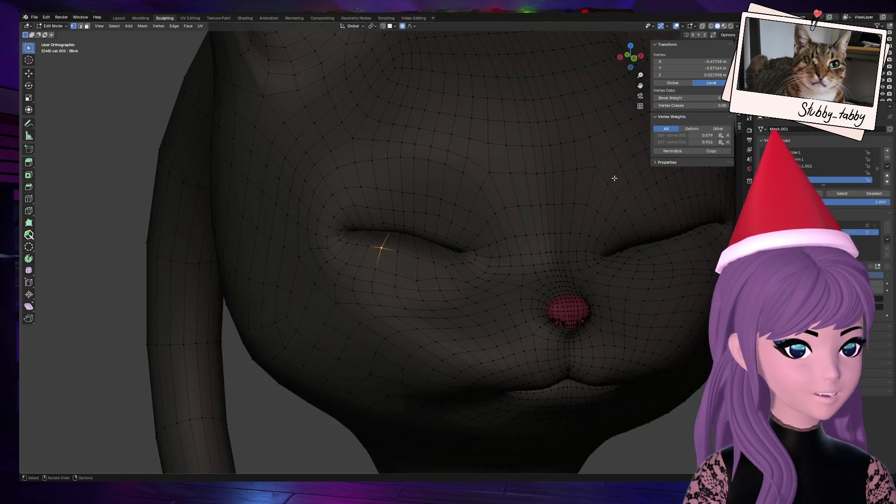
pyautogui.scroll(-3, 614, 177)
pyautogui.moveTo(636, 64); pyautogui.dragTo(640, 95)
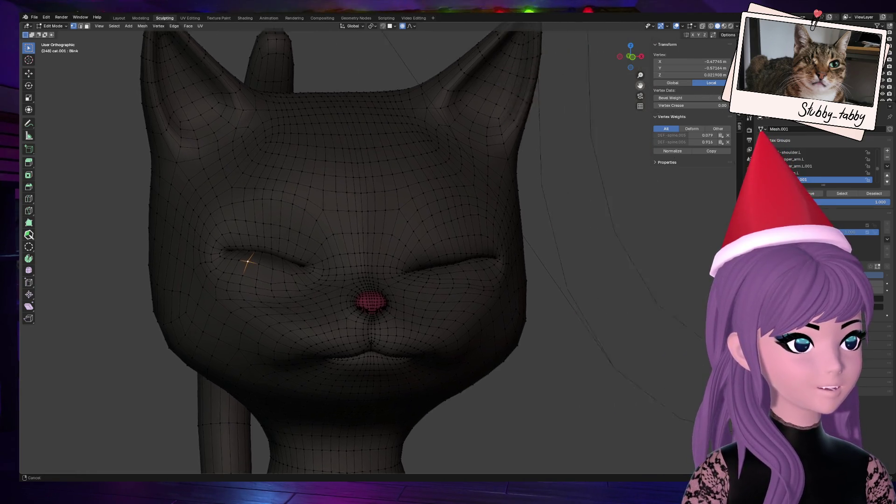
pyautogui.moveTo(646, 84); pyautogui.dragTo(642, 63)
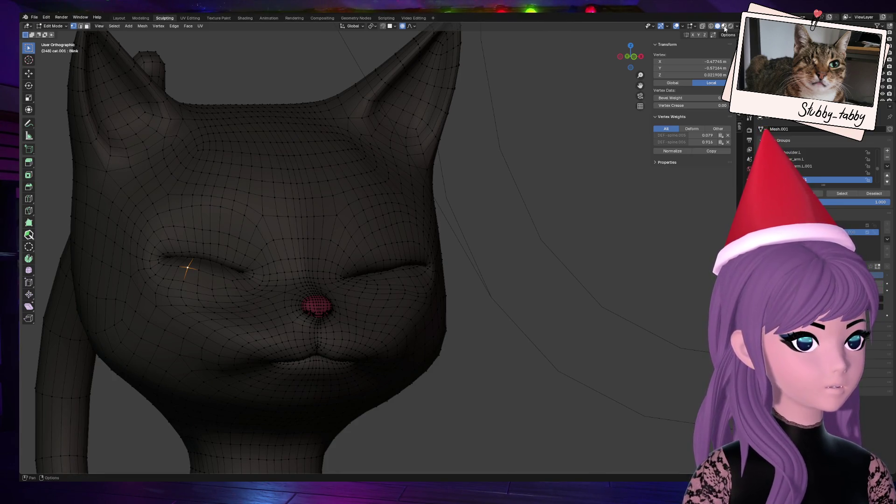
pyautogui.click(717, 26)
pyautogui.hotkey('alt', 'a')
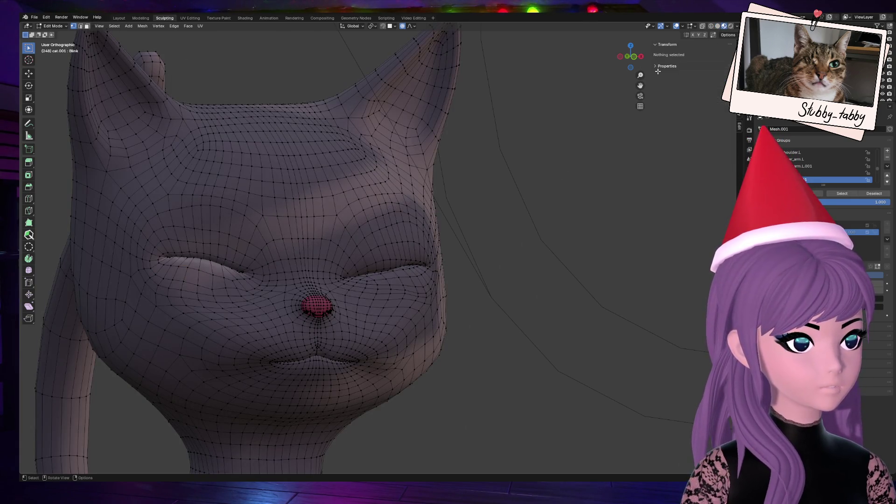
pyautogui.moveTo(632, 56); pyautogui.dragTo(200, 250)
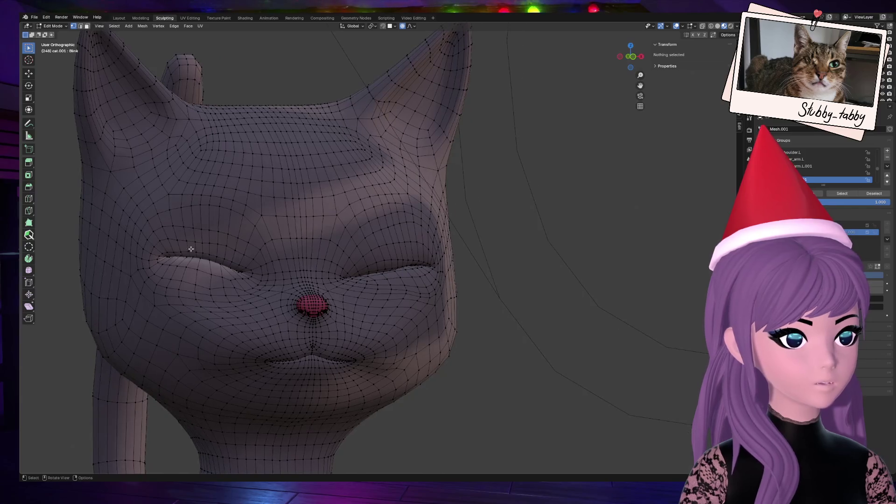
pyautogui.click(211, 209)
pyautogui.hotkey('alt', 'a')
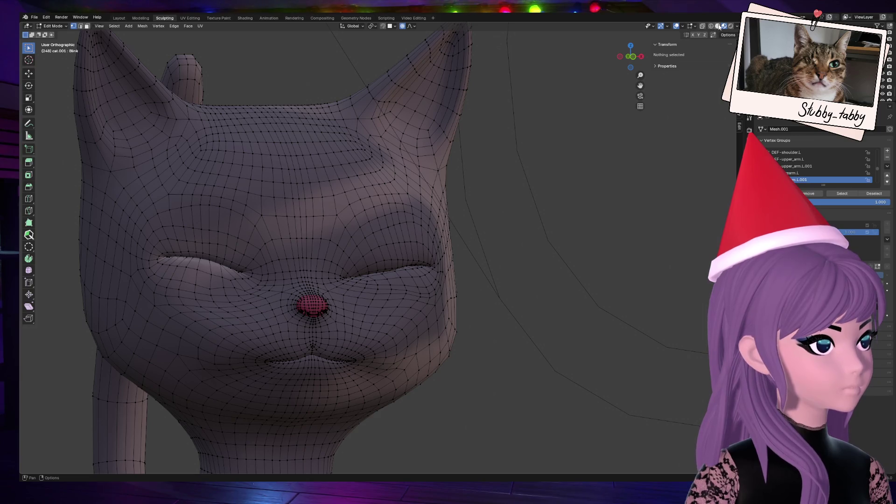
pyautogui.moveTo(631, 56); pyautogui.dragTo(488, 172)
pyautogui.scroll(4, 476, 186)
pyautogui.scroll(-3, 463, 189)
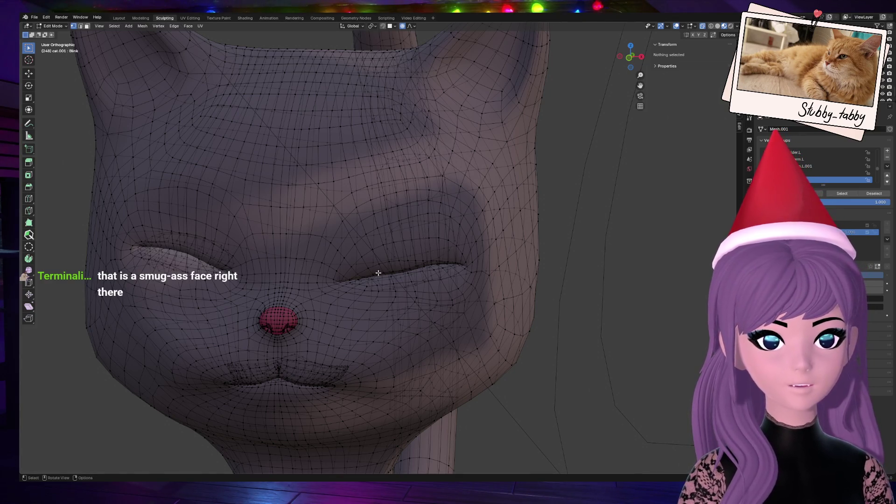
pyautogui.scroll(-3, 412, 271)
# - Turn on X-ray from a front view and reveal the hidden eyeball sphere with Alt+H
pyautogui.click(717, 26)
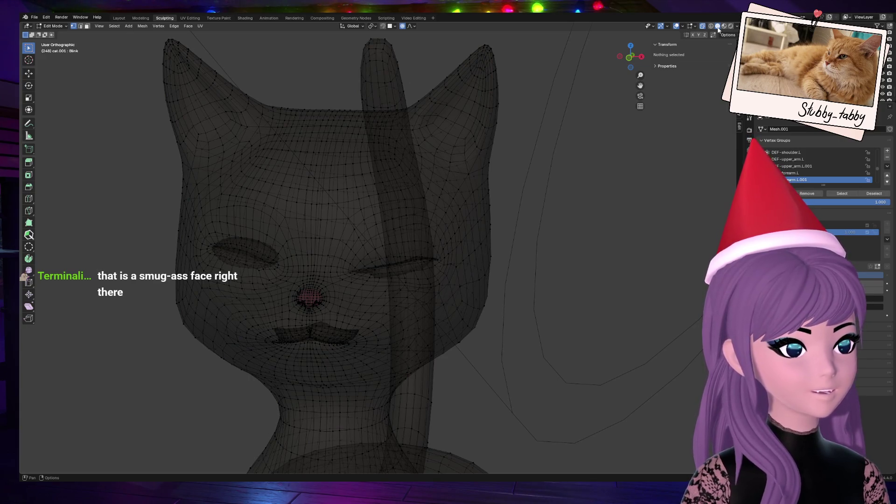
pyautogui.moveTo(632, 56); pyautogui.dragTo(630, 59)
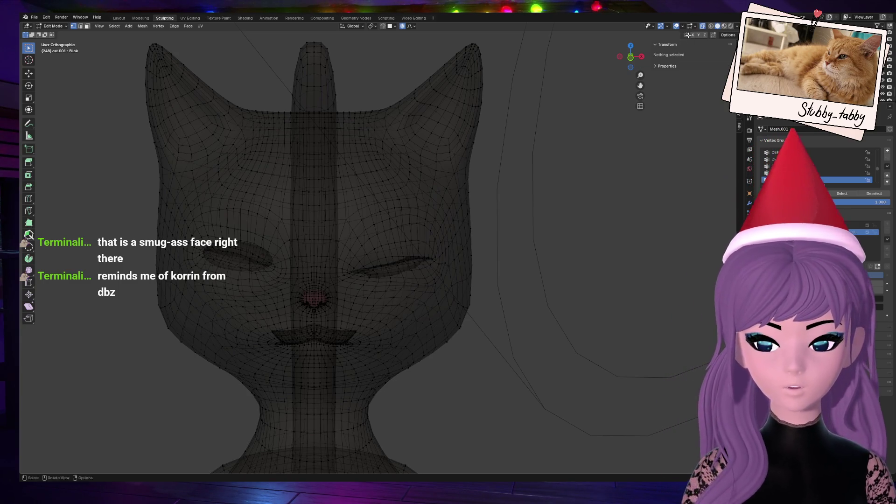
pyautogui.hotkey('alt', 'h')
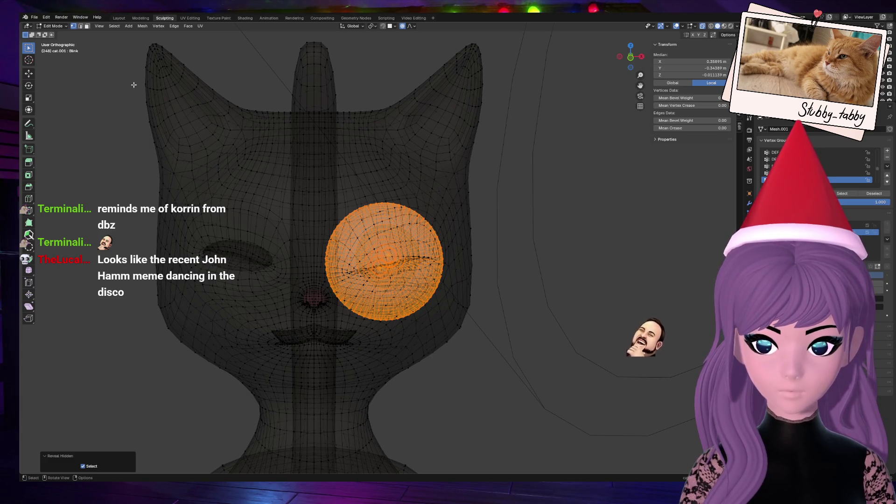
# - Save the work and move the eyeball sphere back along Y from a side view
pyautogui.click(36, 17)
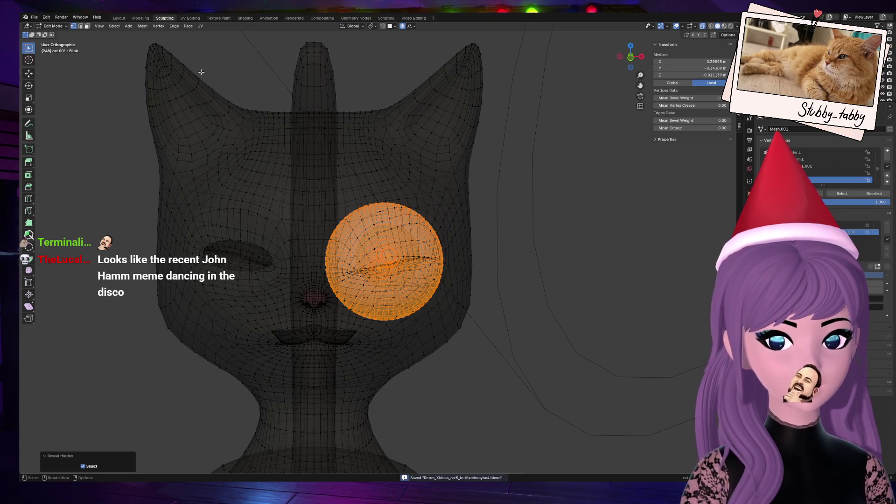
pyautogui.moveTo(625, 39); pyautogui.dragTo(532, 63)
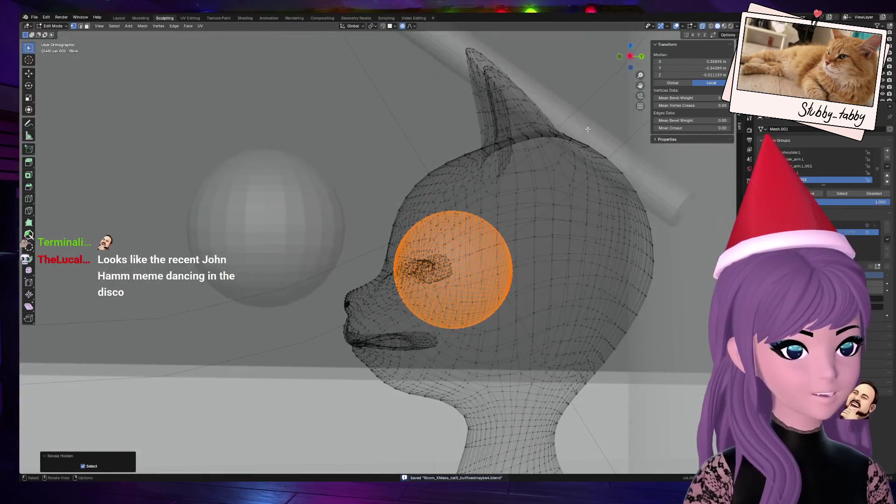
pyautogui.scroll(3, 517, 281)
pyautogui.moveTo(654, 68); pyautogui.dragTo(630, 77, button='middle')
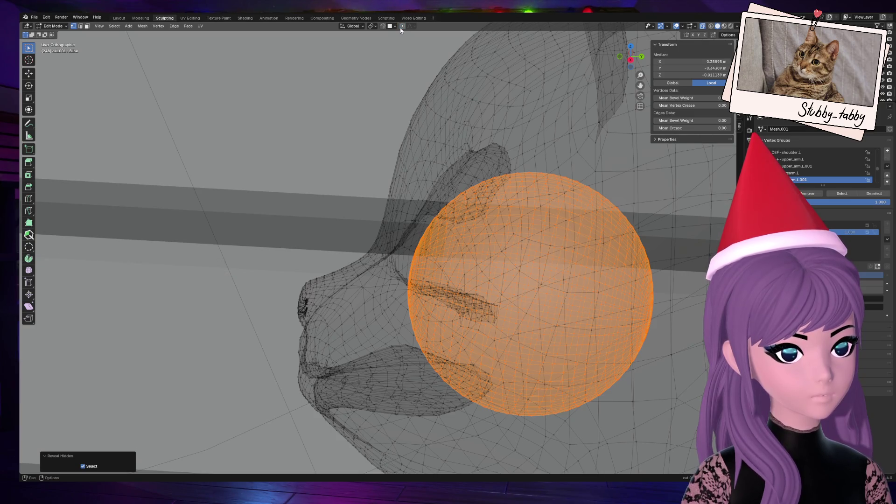
pyautogui.press('g')
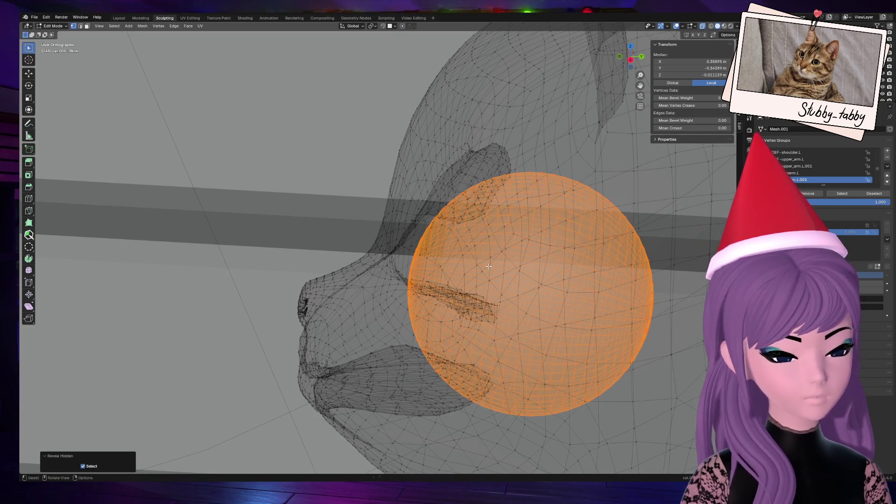
pyautogui.press('y')
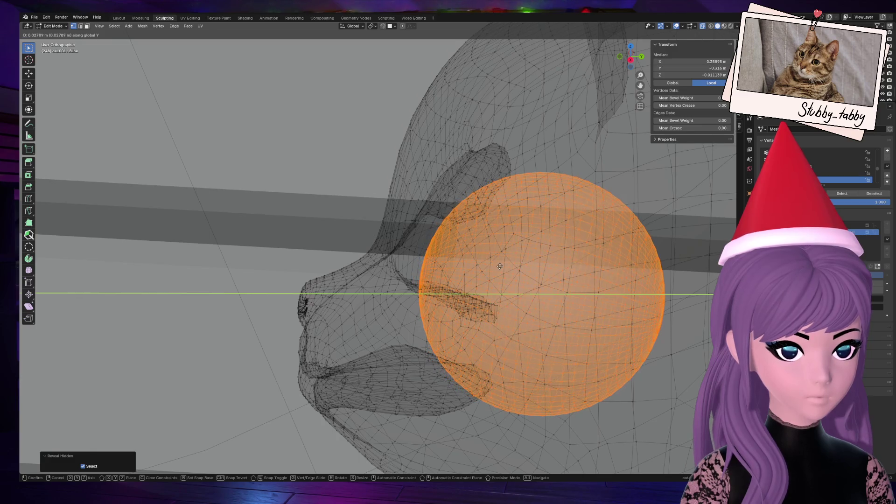
pyautogui.click(499, 266)
# - In solid front view, push the eyeball further along Y behind the closed eyelid and pick a right-eyelid vertex
pyautogui.click(620, 58)
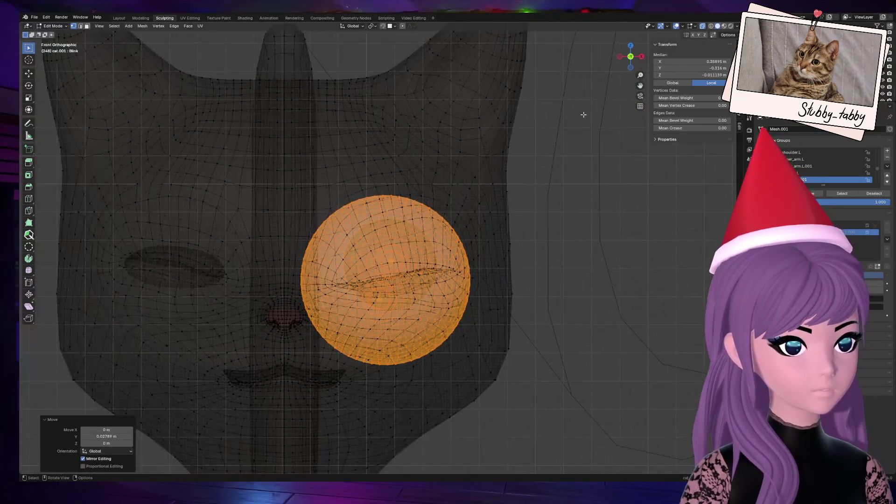
pyautogui.click(703, 26)
pyautogui.press('g')
pyautogui.press('y')
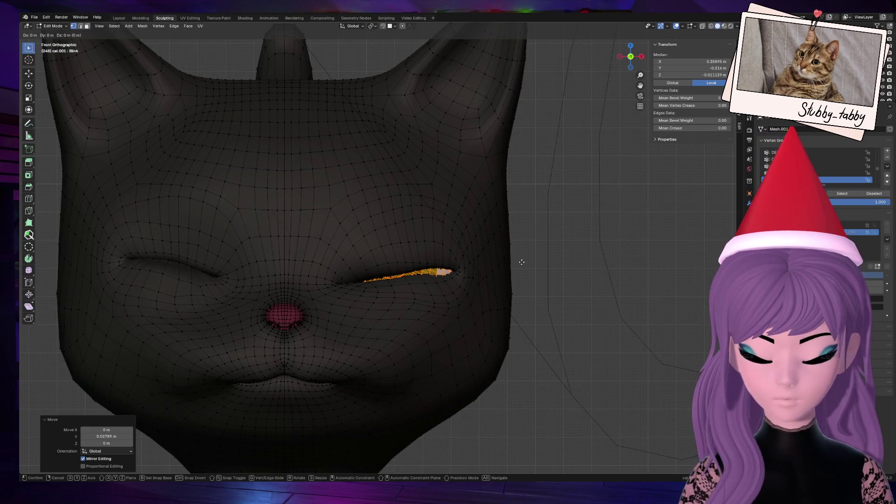
pyautogui.click(507, 304)
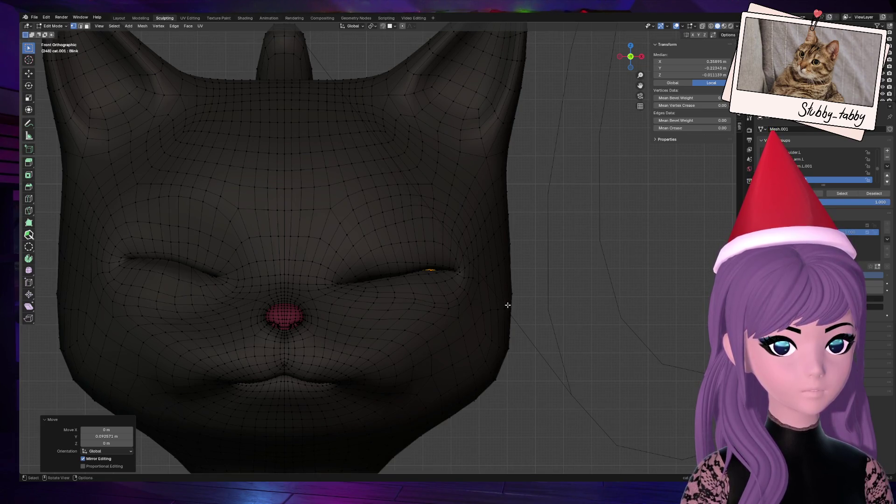
pyautogui.click(428, 269)
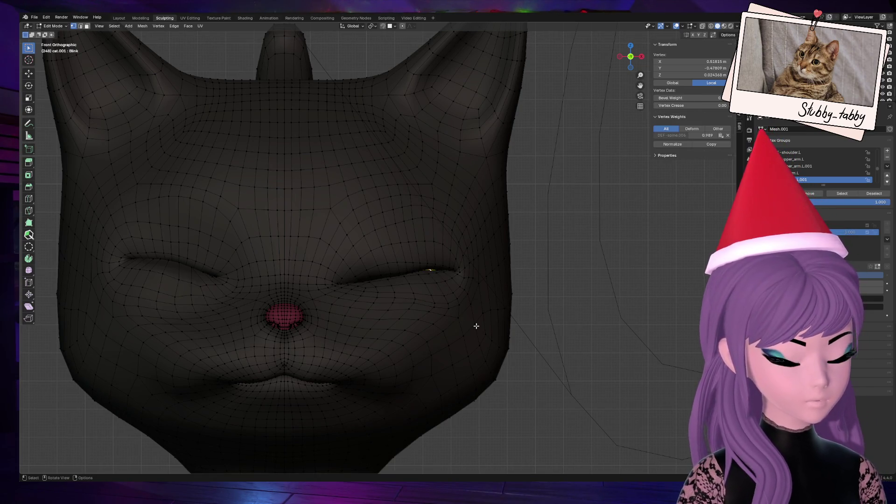
pyautogui.press('KP_Decimal')
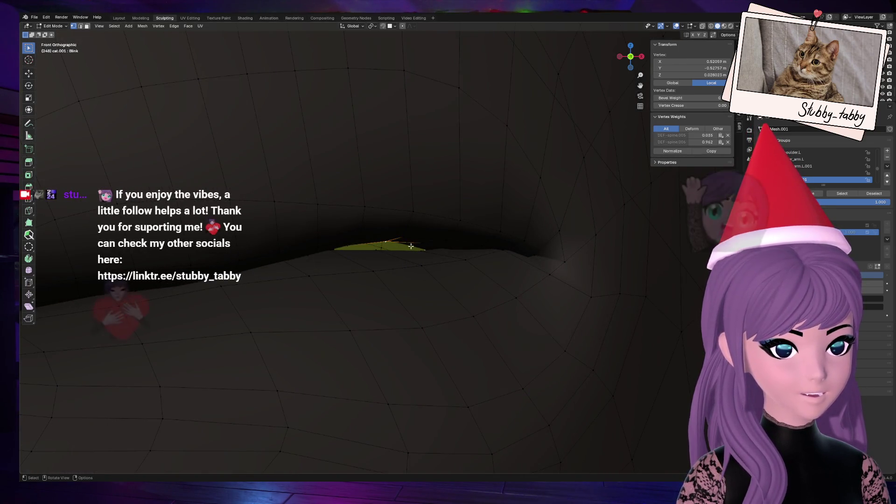
pyautogui.press('g')
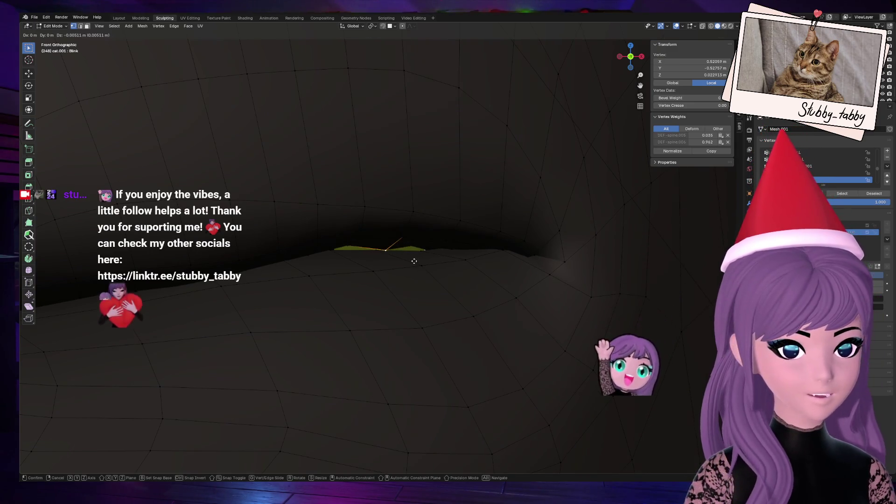
pyautogui.rightClick(414, 255)
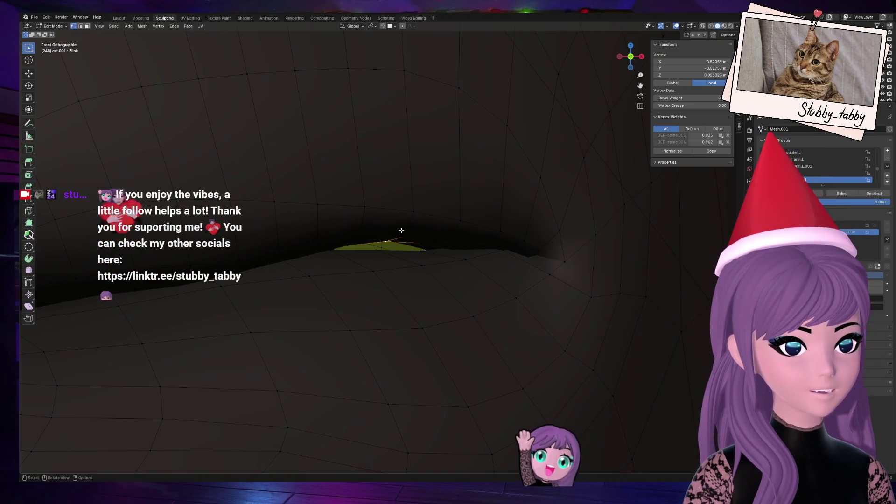
pyautogui.scroll(-2, 554, 167)
pyautogui.scroll(-2, 407, 220)
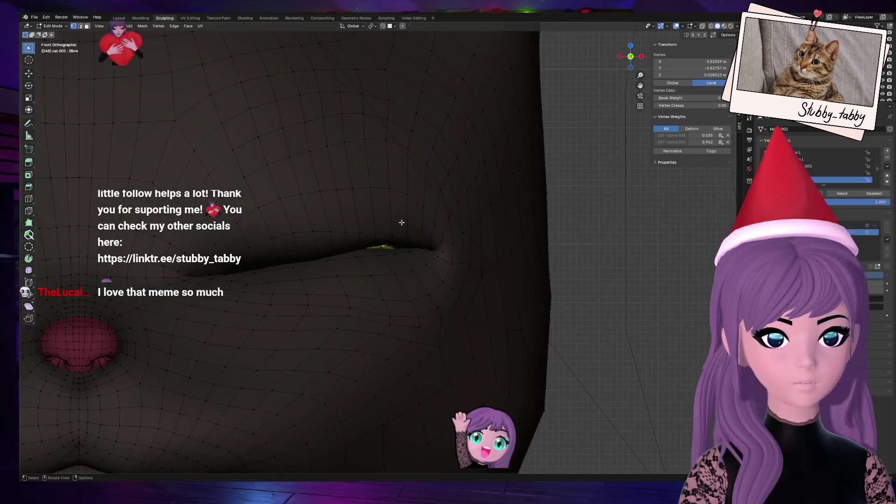
pyautogui.scroll(-3, 344, 244)
pyautogui.scroll(-2, 340, 241)
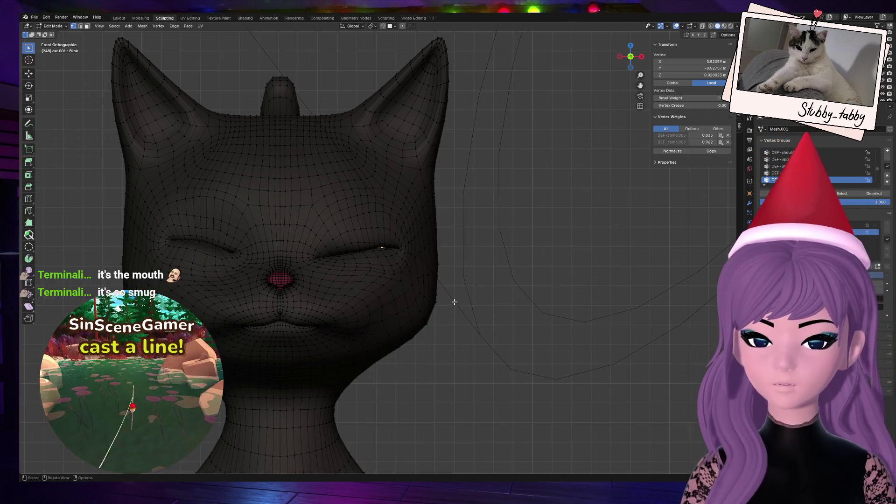
pyautogui.scroll(2, 436, 262)
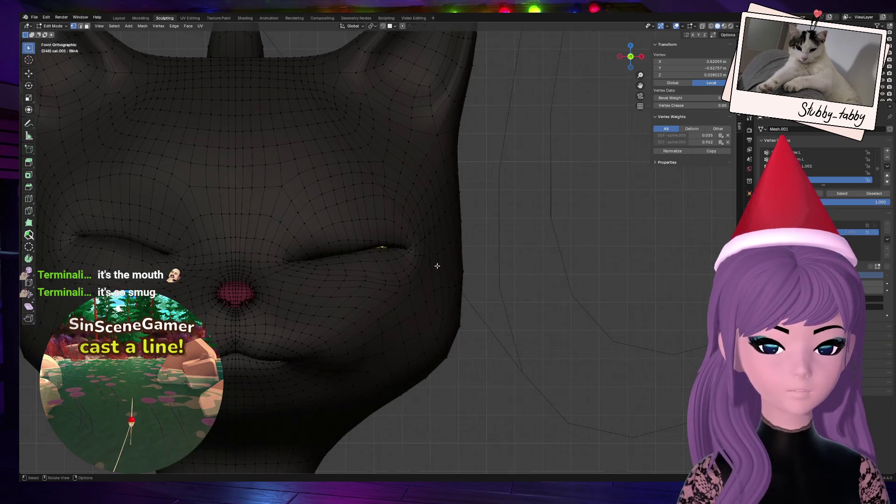